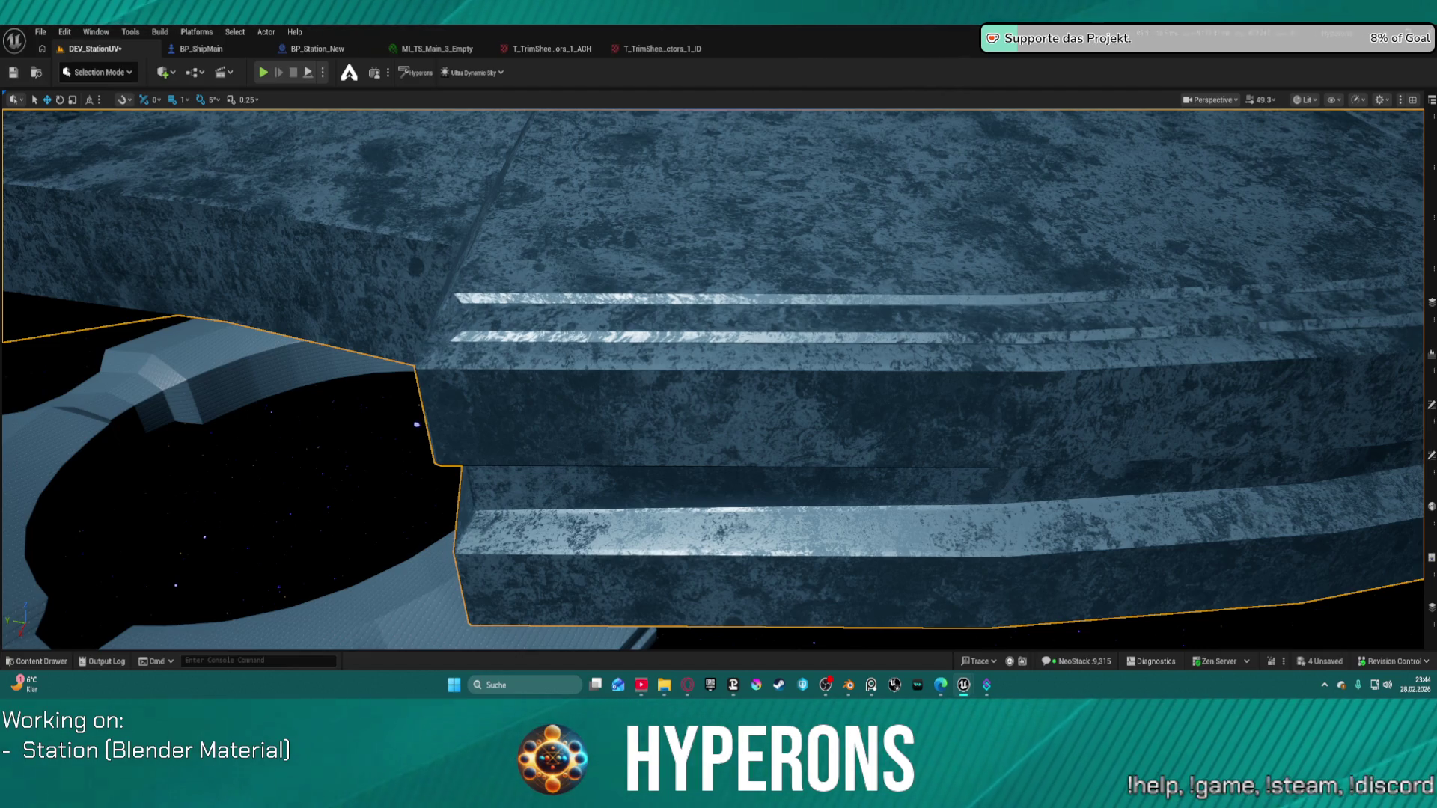
Undo the recent Use MacroVariation edits, node moves, node deletion and wire connection.
key(ctrl+z)
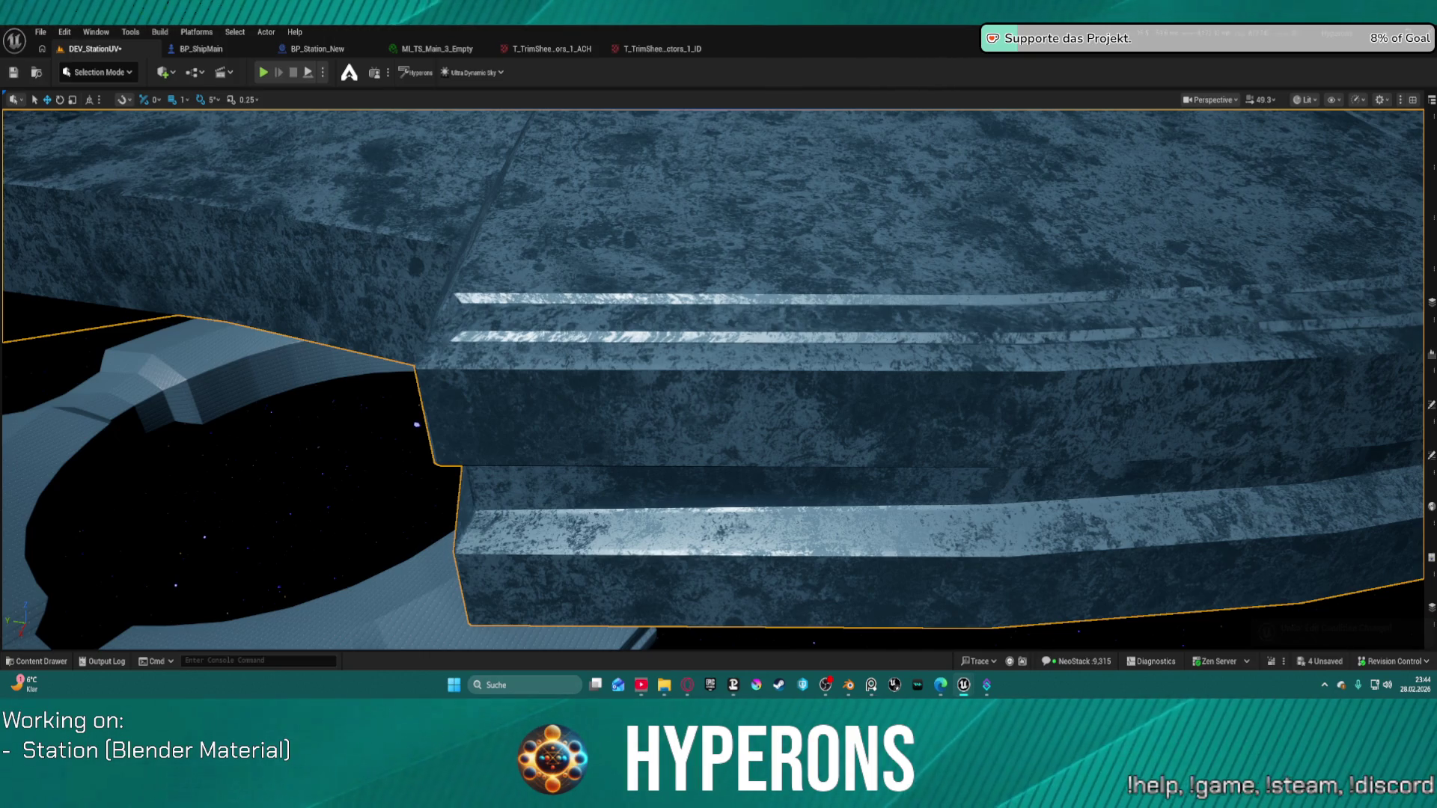
key(ctrl+z)
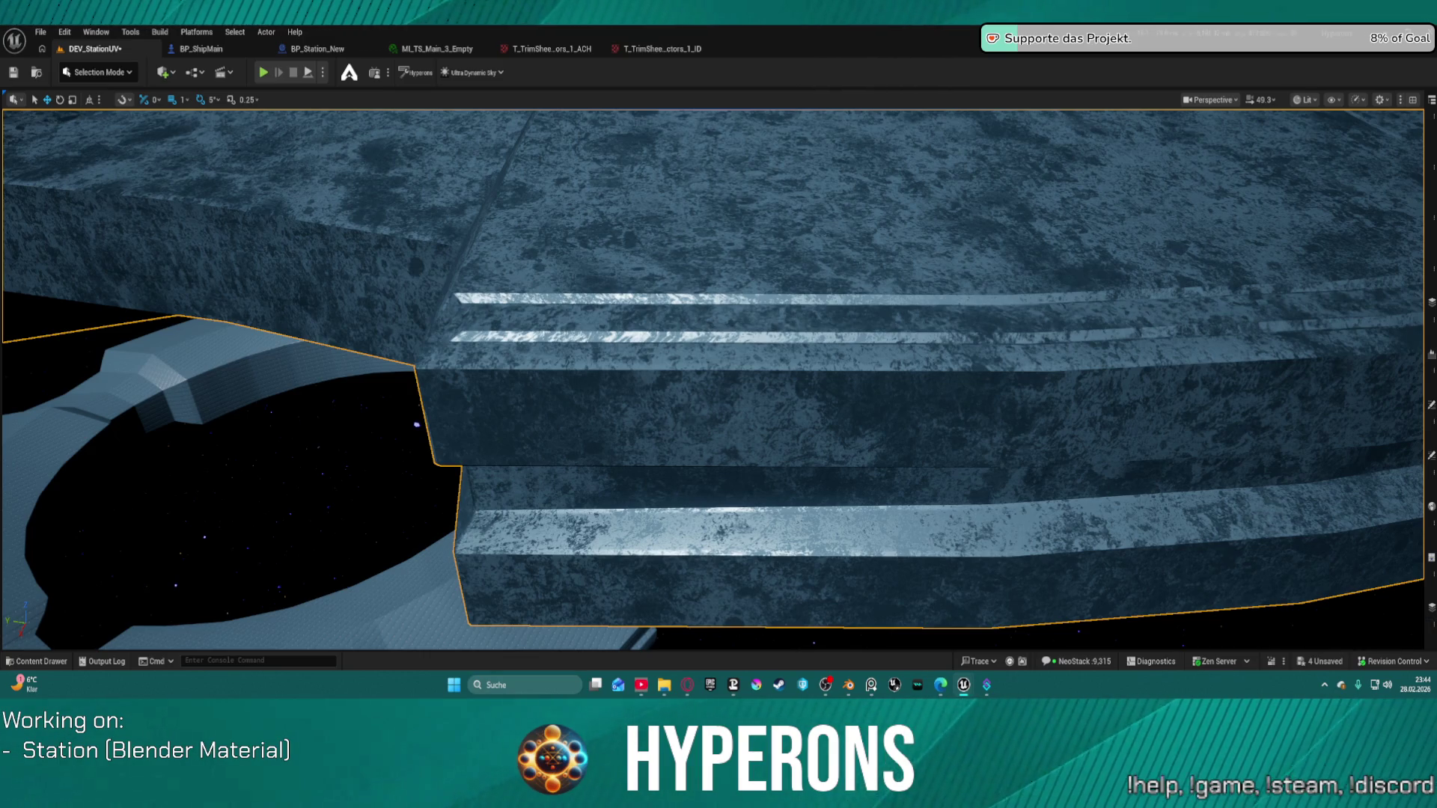
key(ctrl+z)
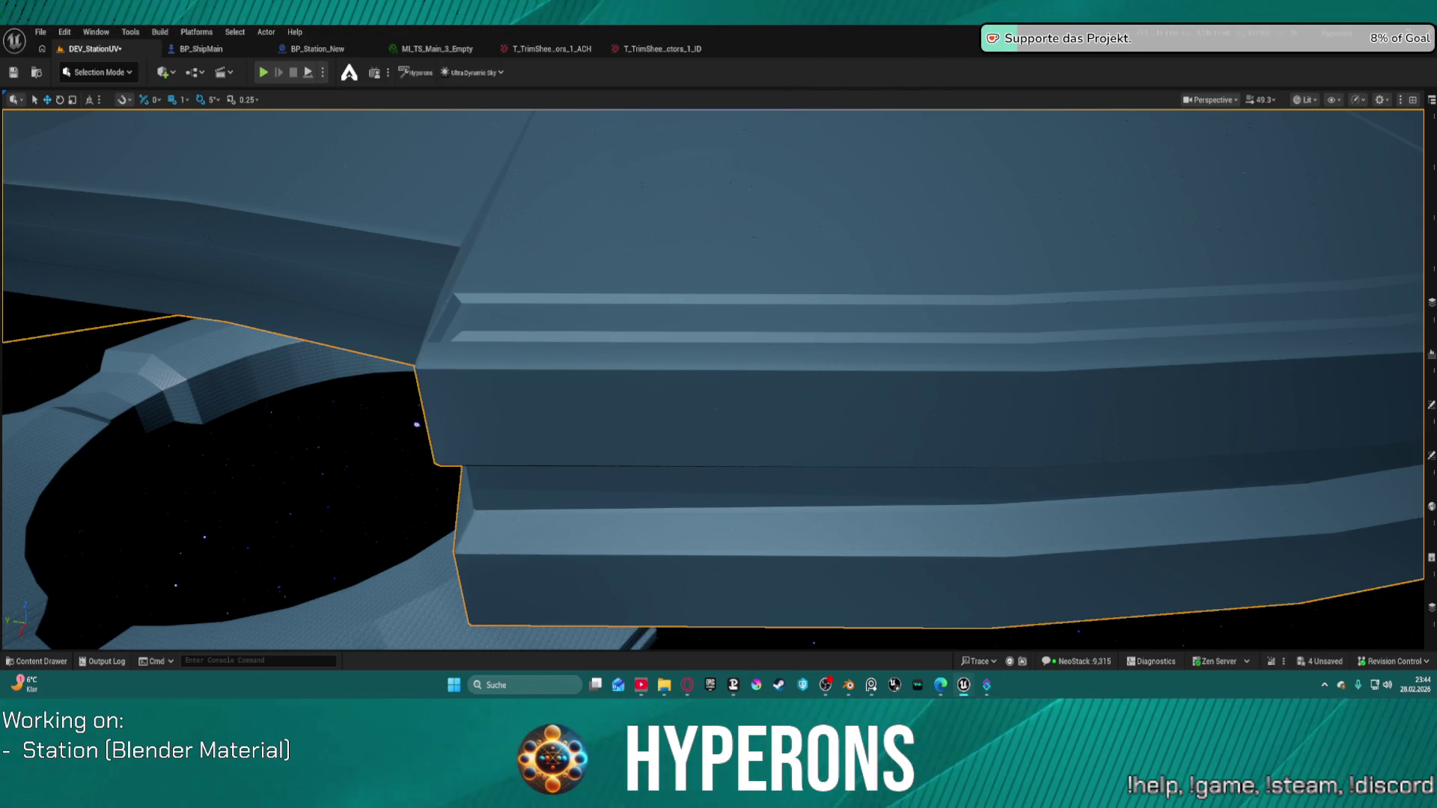
key(ctrl+z)
key(ctrl+z)
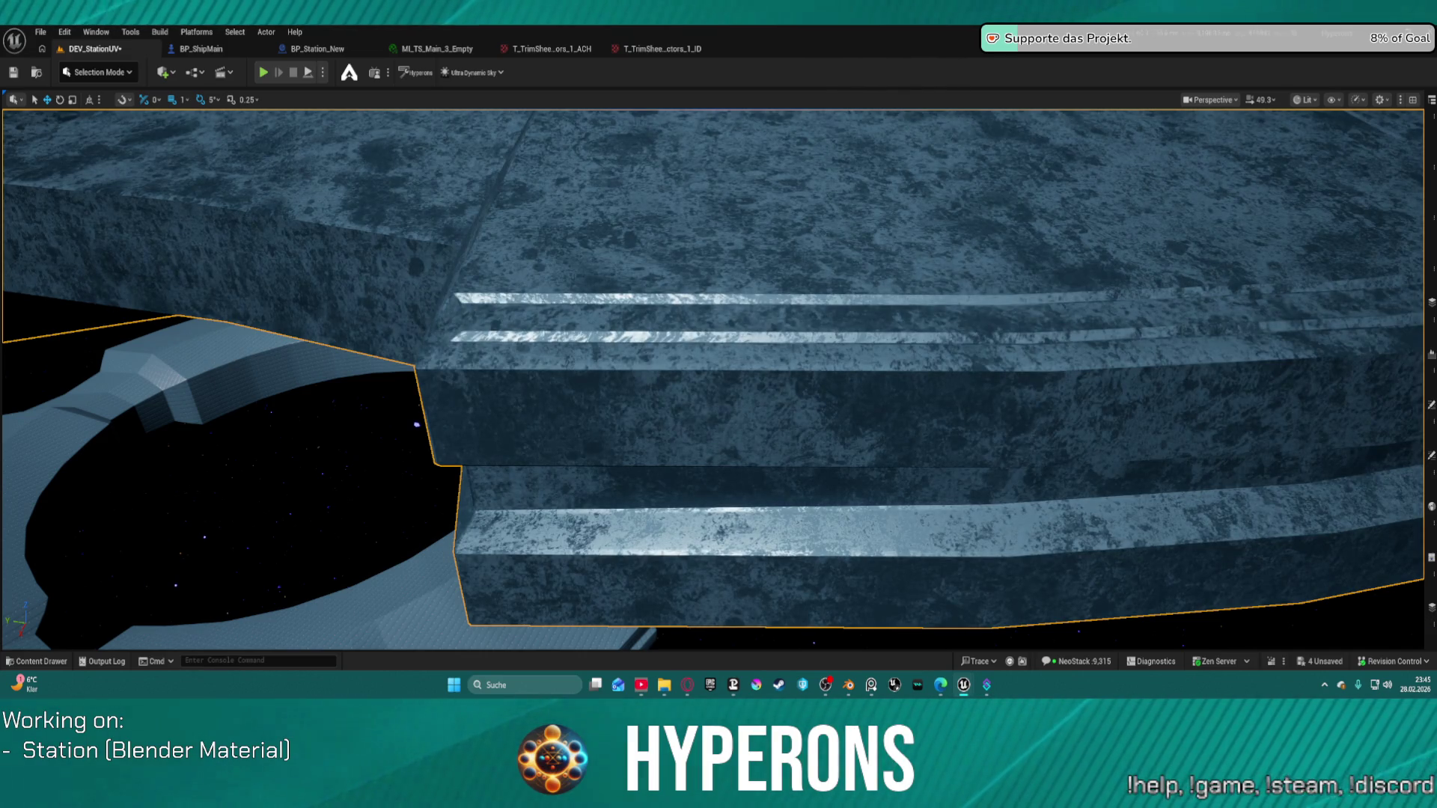
key(ctrl+z)
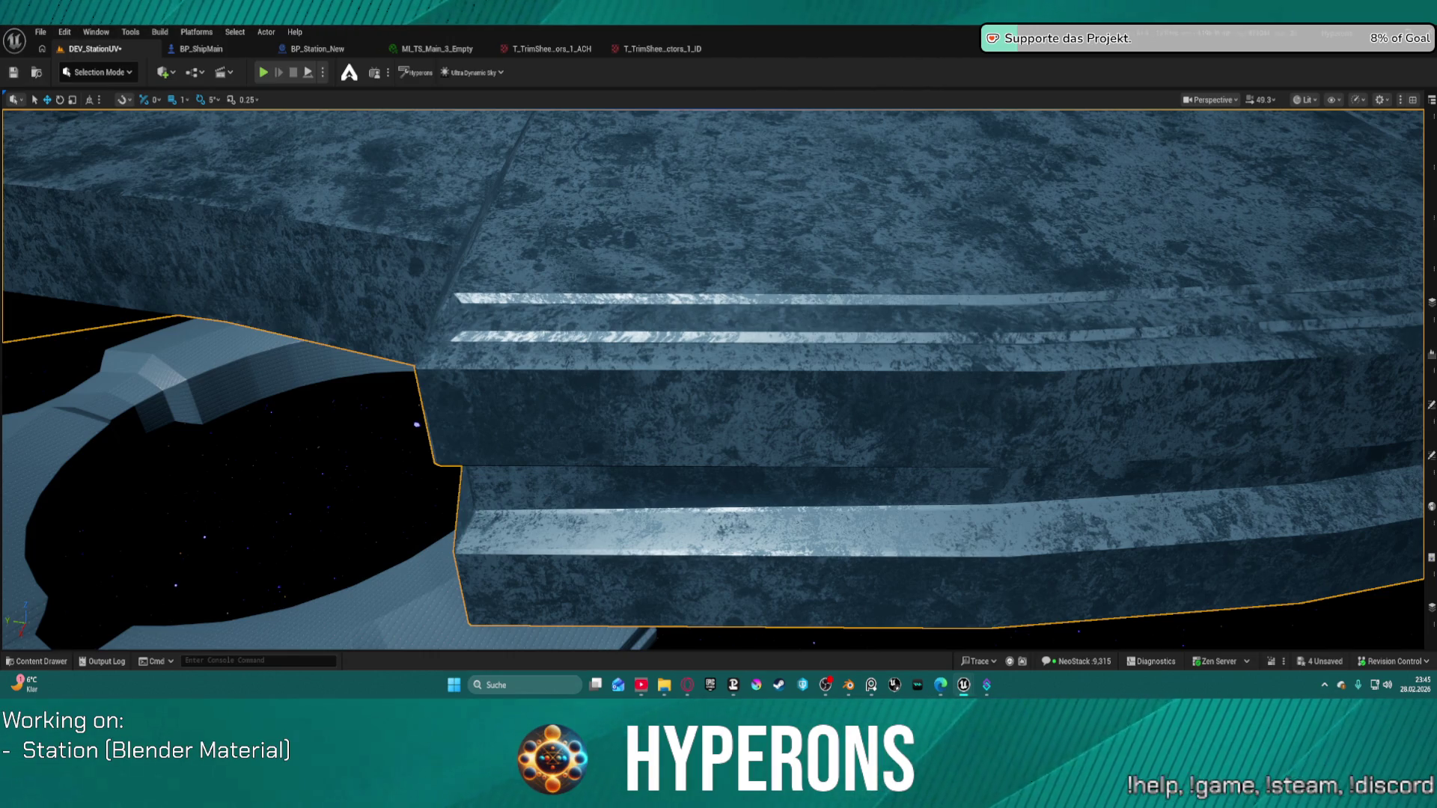
key(ctrl+z)
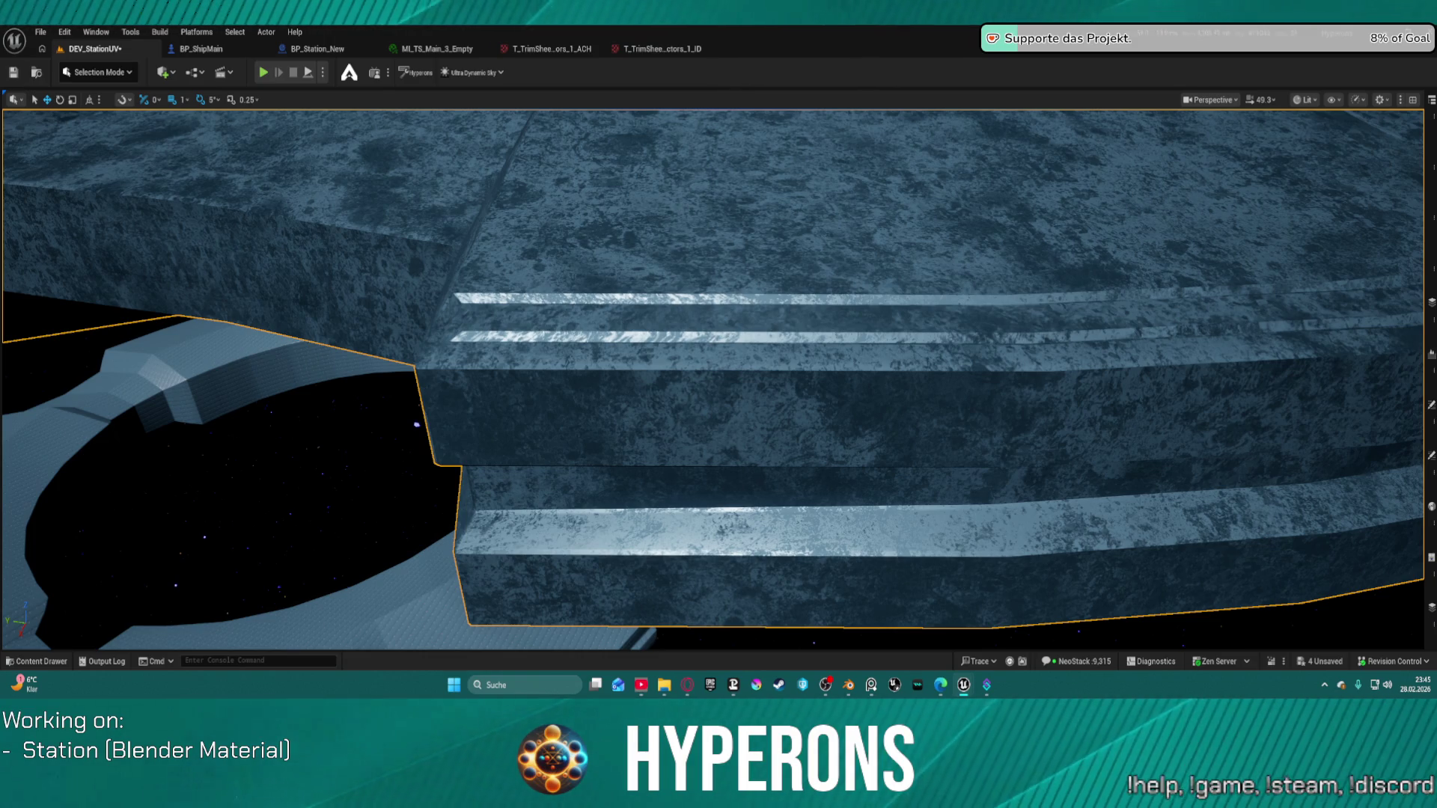
key(ctrl+z)
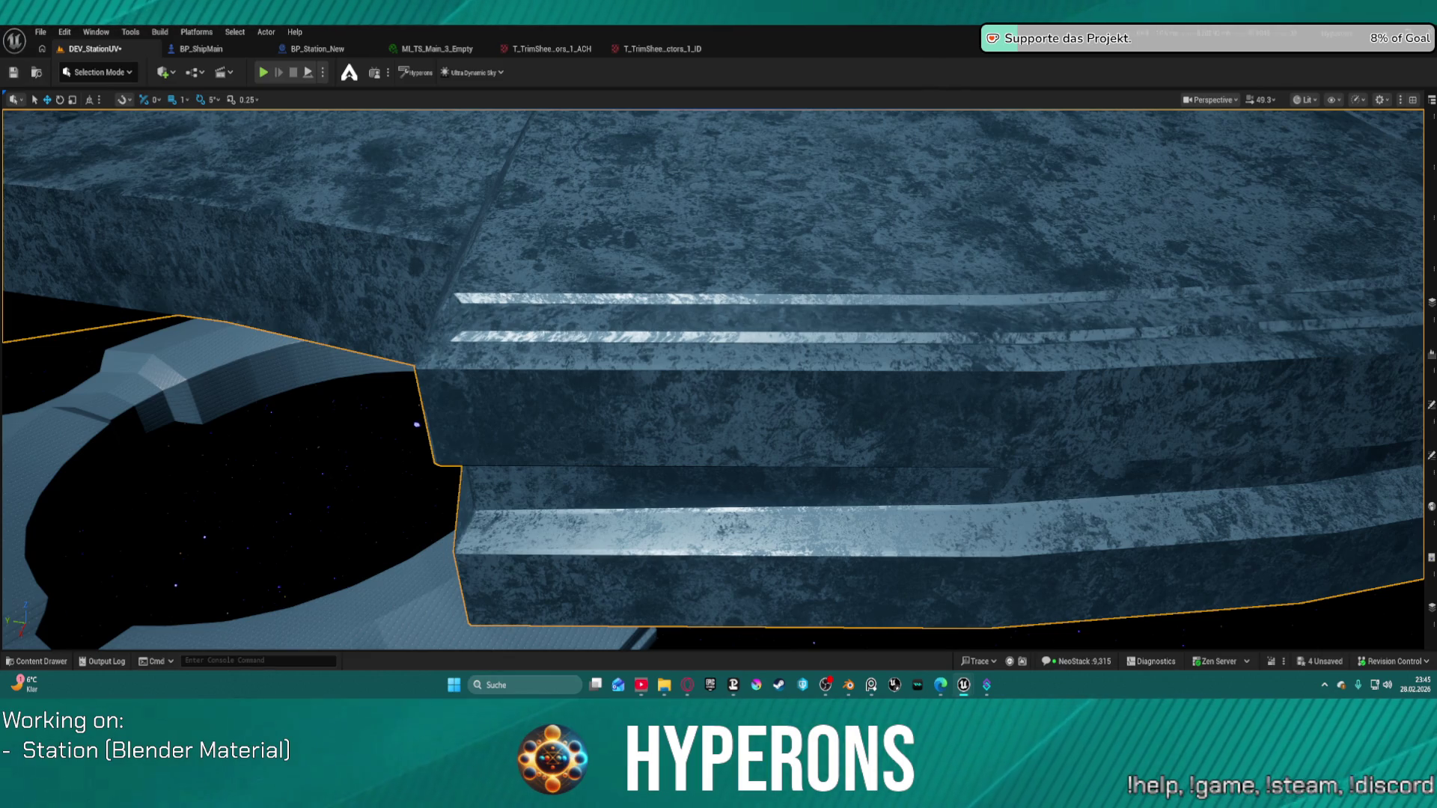
key(ctrl+z)
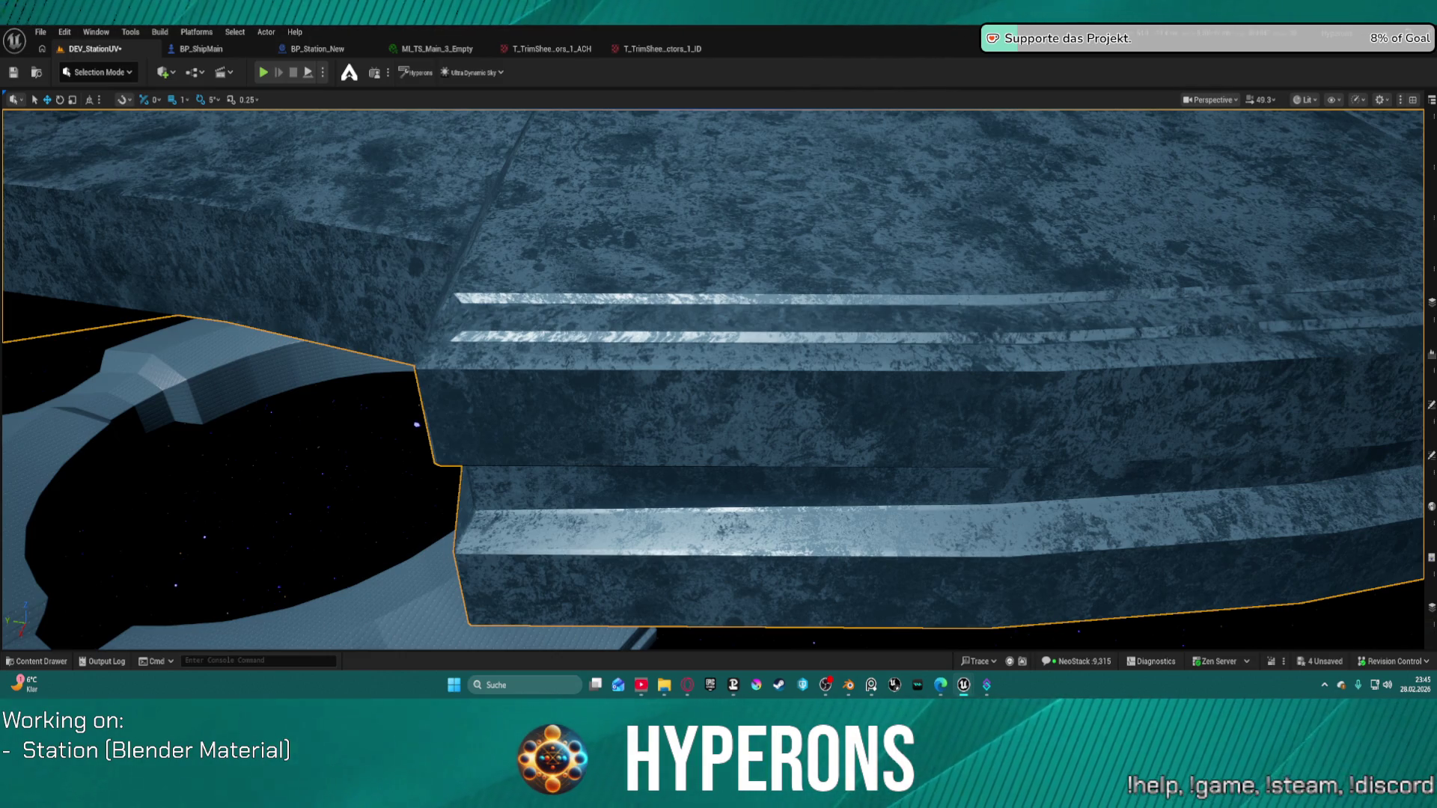
key(ctrl+z)
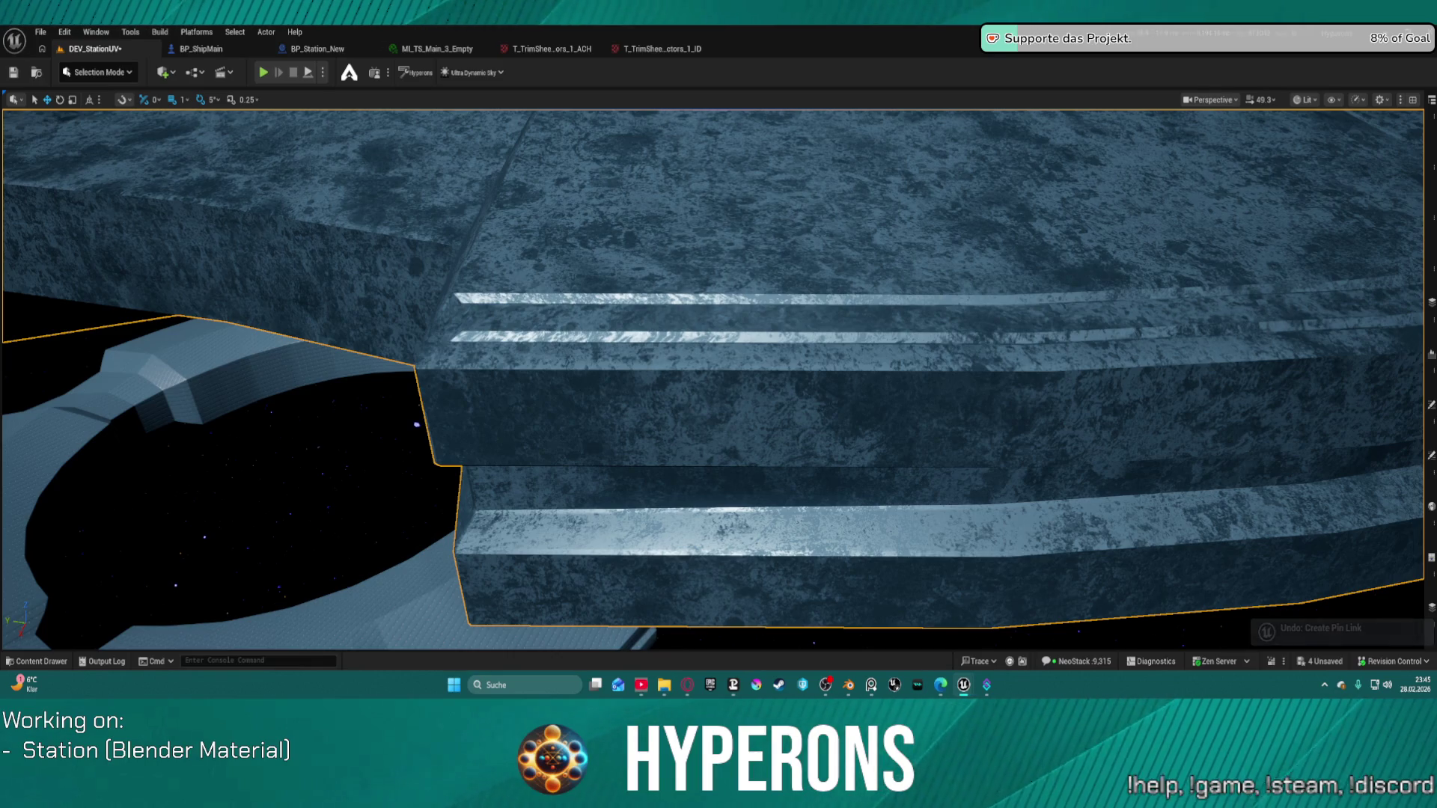
key(ctrl+z)
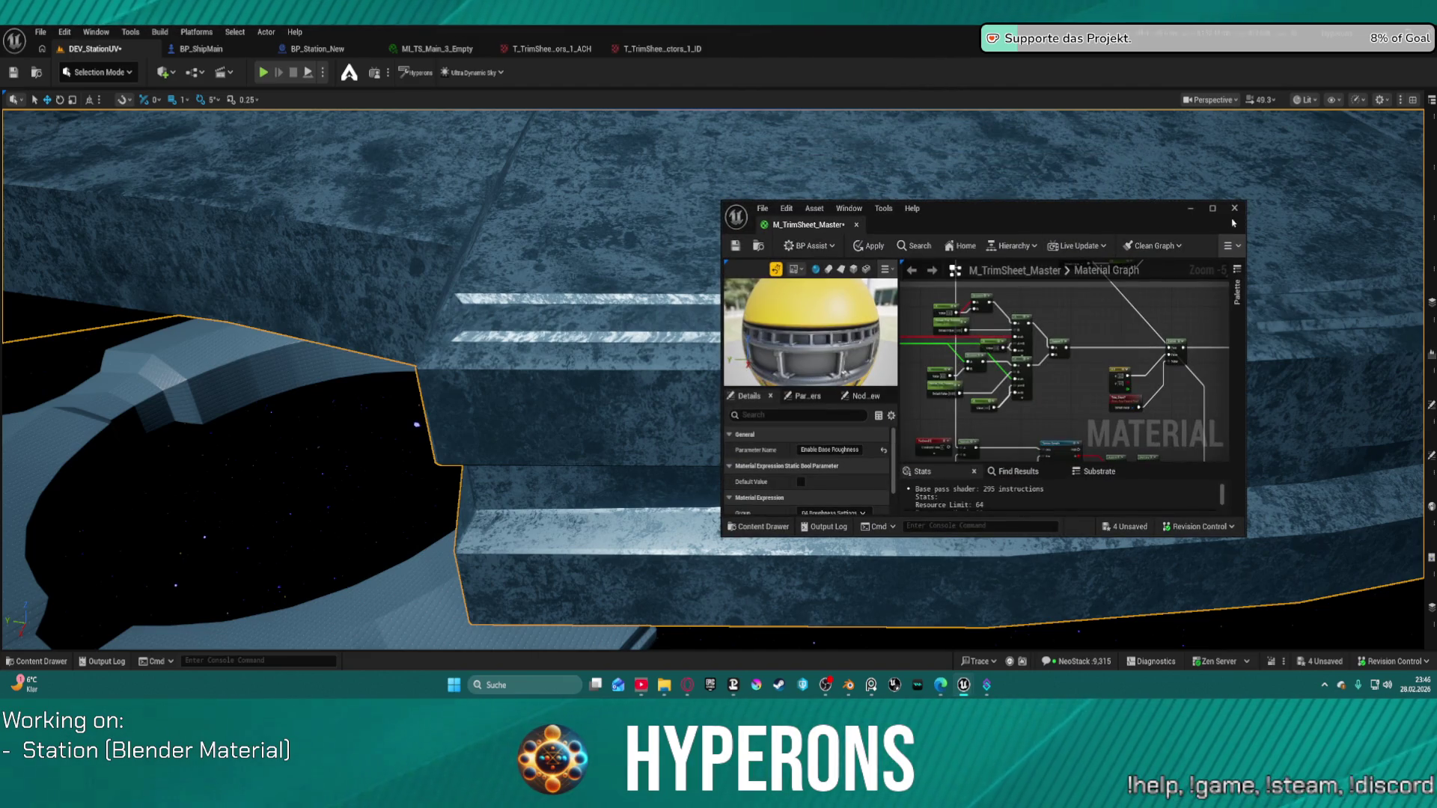
Maximize the material editor and pan to the roughness nodes and LargeScale_Dirt switch.
click(1213, 208)
scroll(855, 297, up, 4)
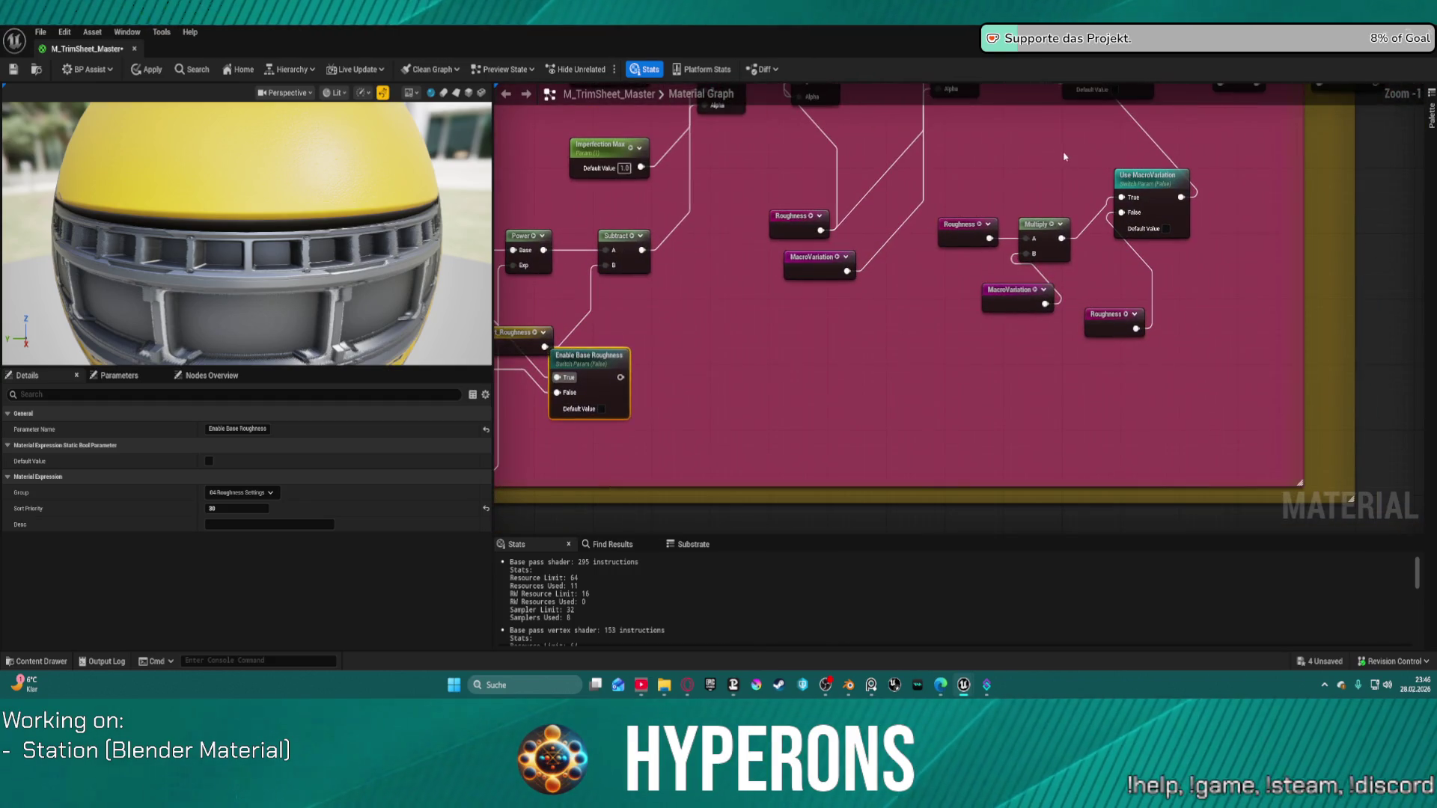
mouse_move(1064, 157)
mouse_down()
mouse_move(885, 266)
mouse_move(924, 344)
mouse_move(916, 250)
mouse_up()
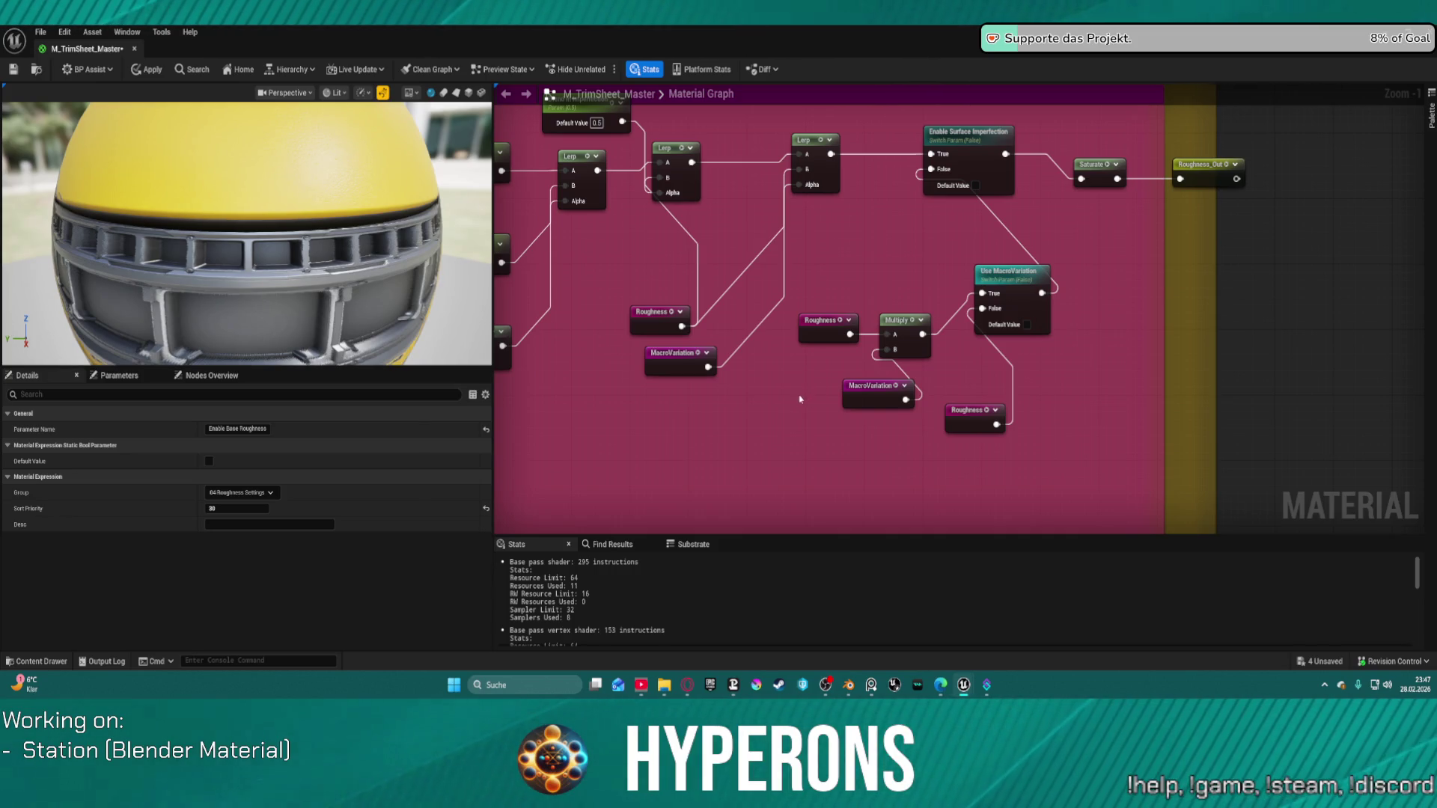
scroll(800, 399, down, 4)
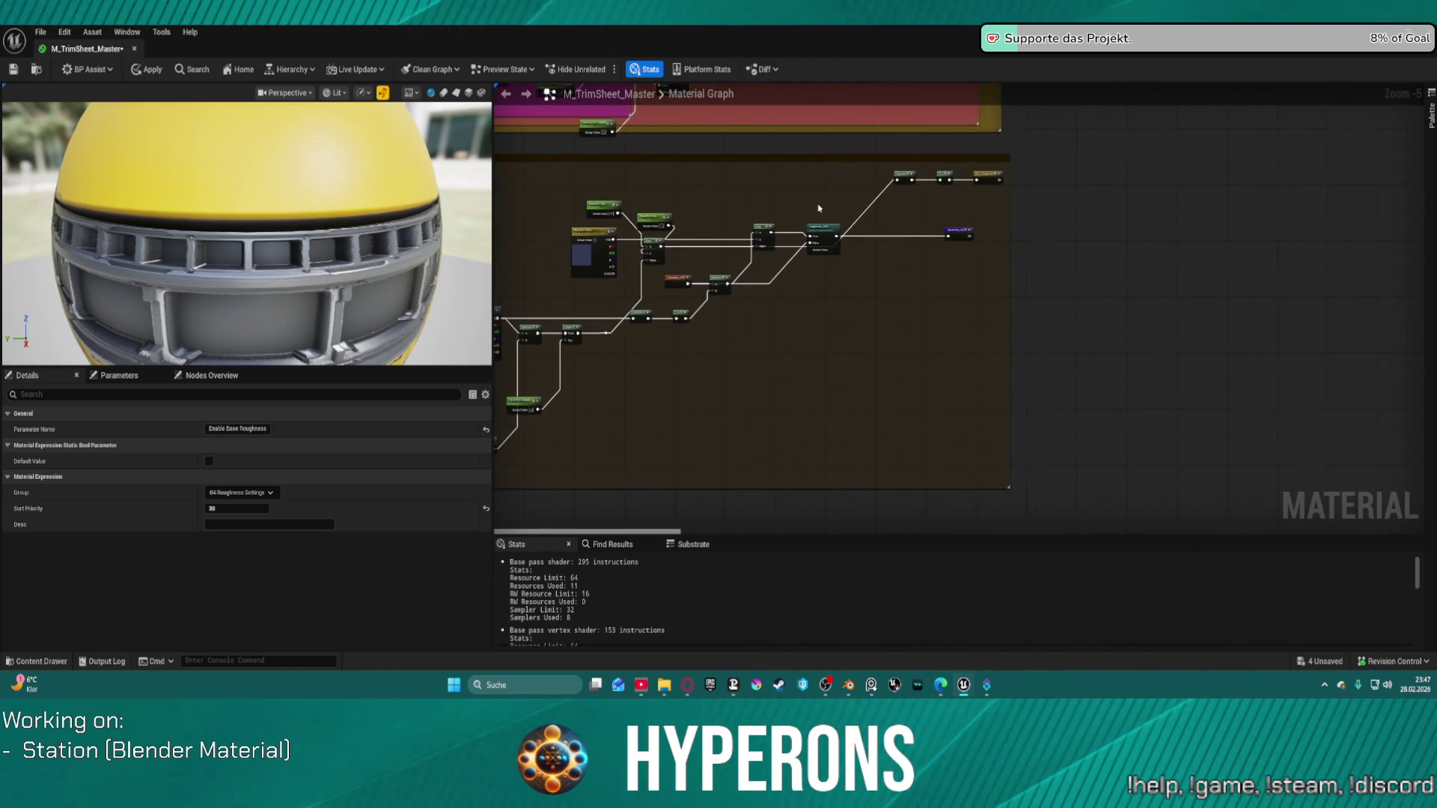
scroll(818, 209, up, 5)
click(847, 279)
scroll(847, 278, down, 2)
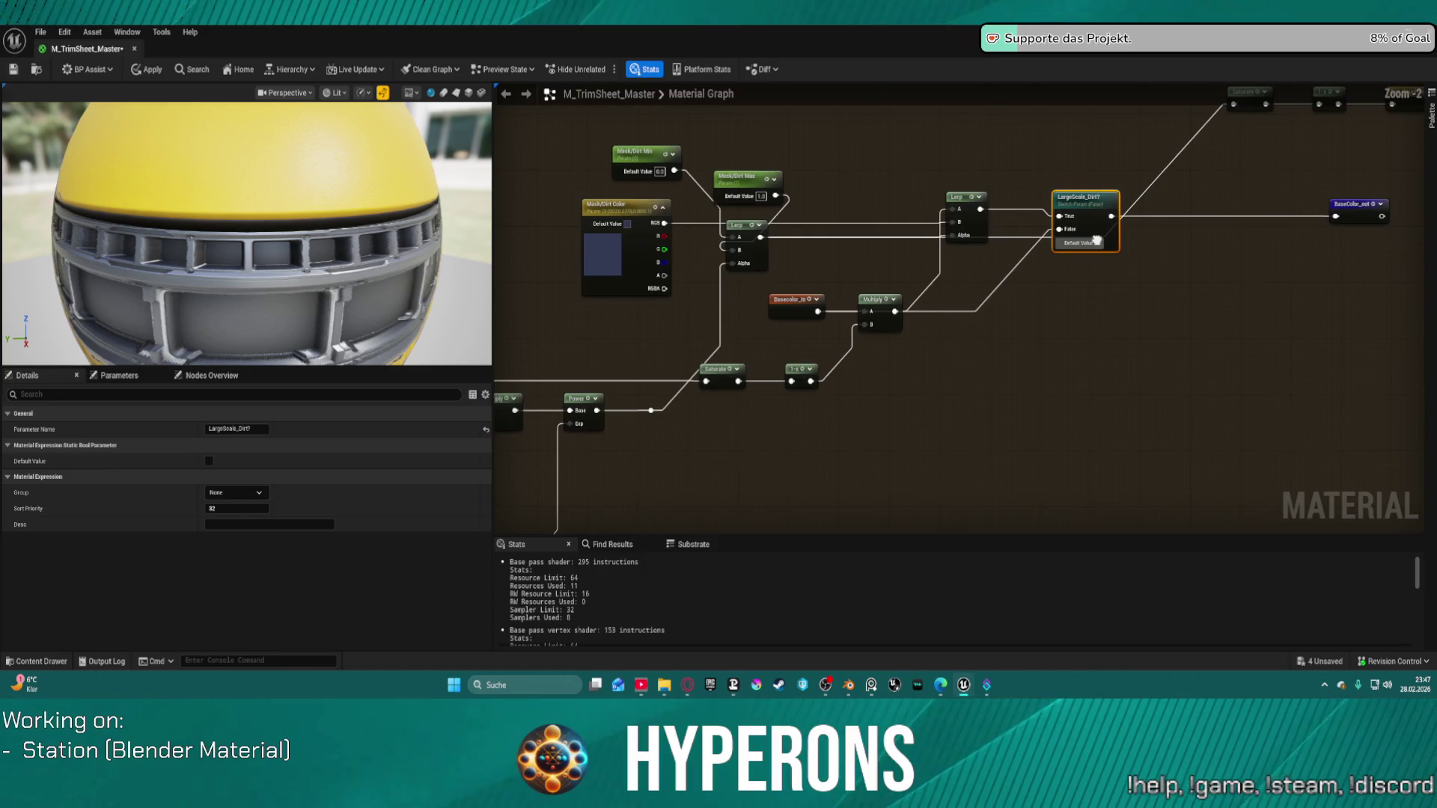
drag(1229, 237, 743, 416)
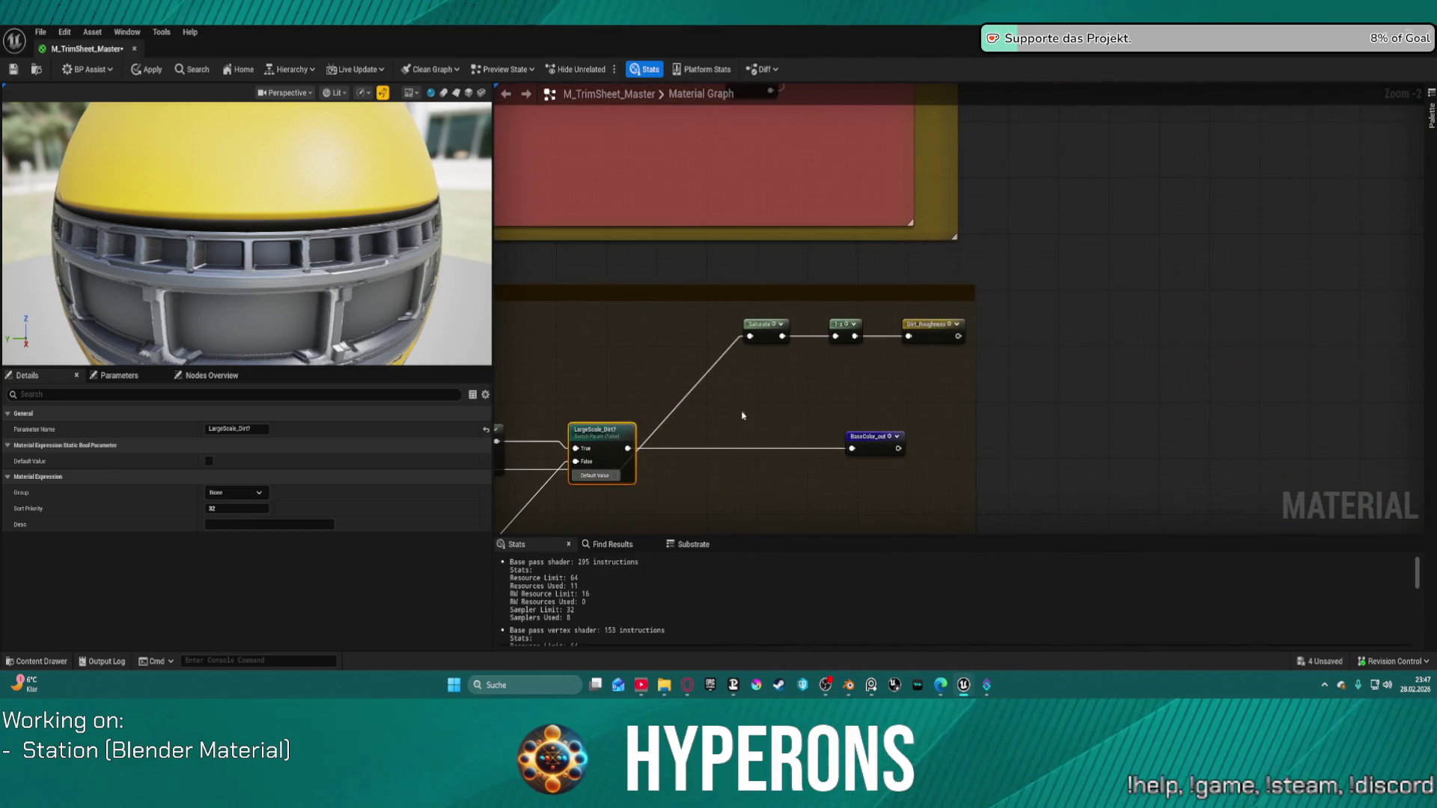
scroll(1172, 221, down, 1)
List the usages of the Dirt_Roughness named reroute and view the Roughness, Emissive and OpacityMask inputs.
double_click(961, 326)
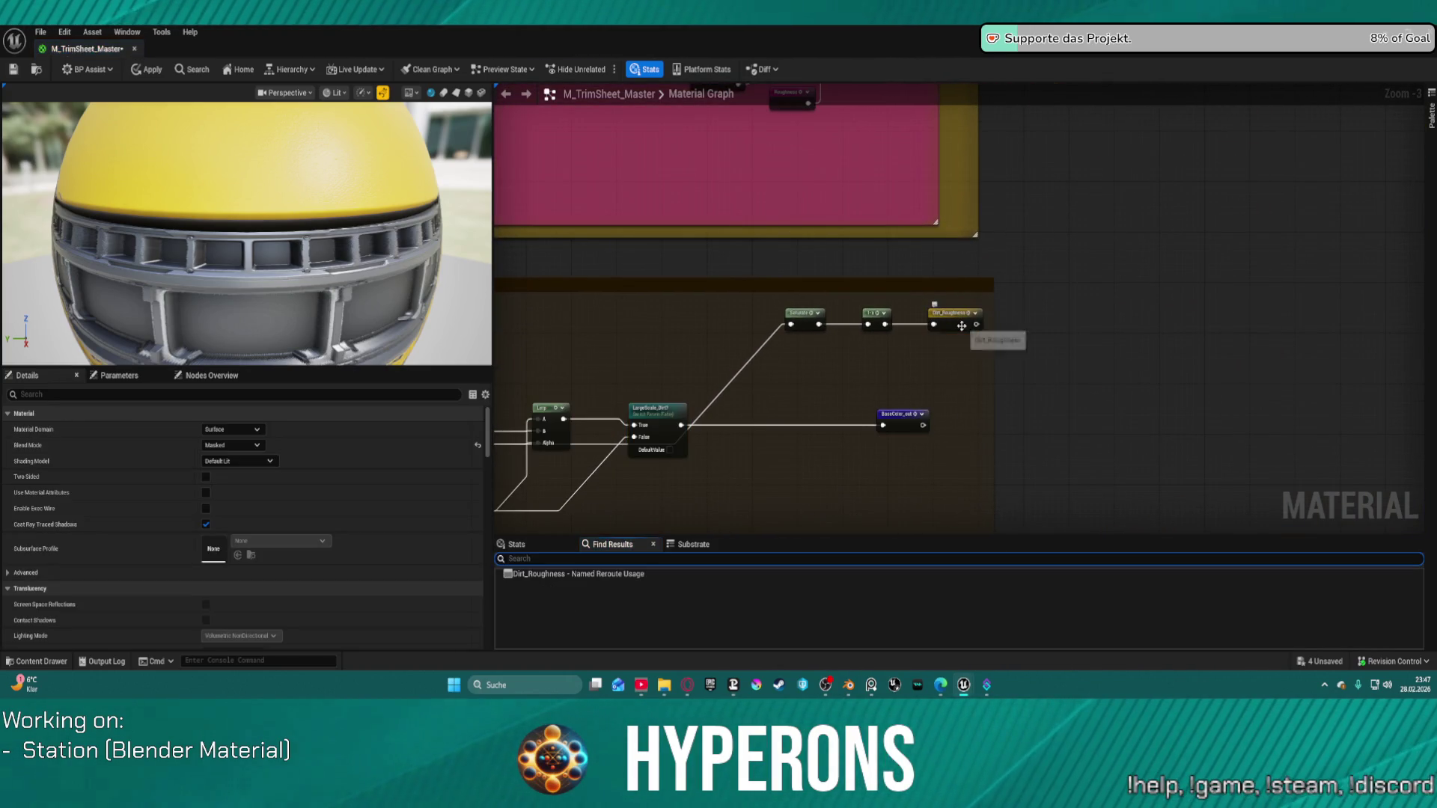
scroll(1063, 266, down, 9)
drag(1063, 267, 934, 388)
scroll(933, 389, up, 11)
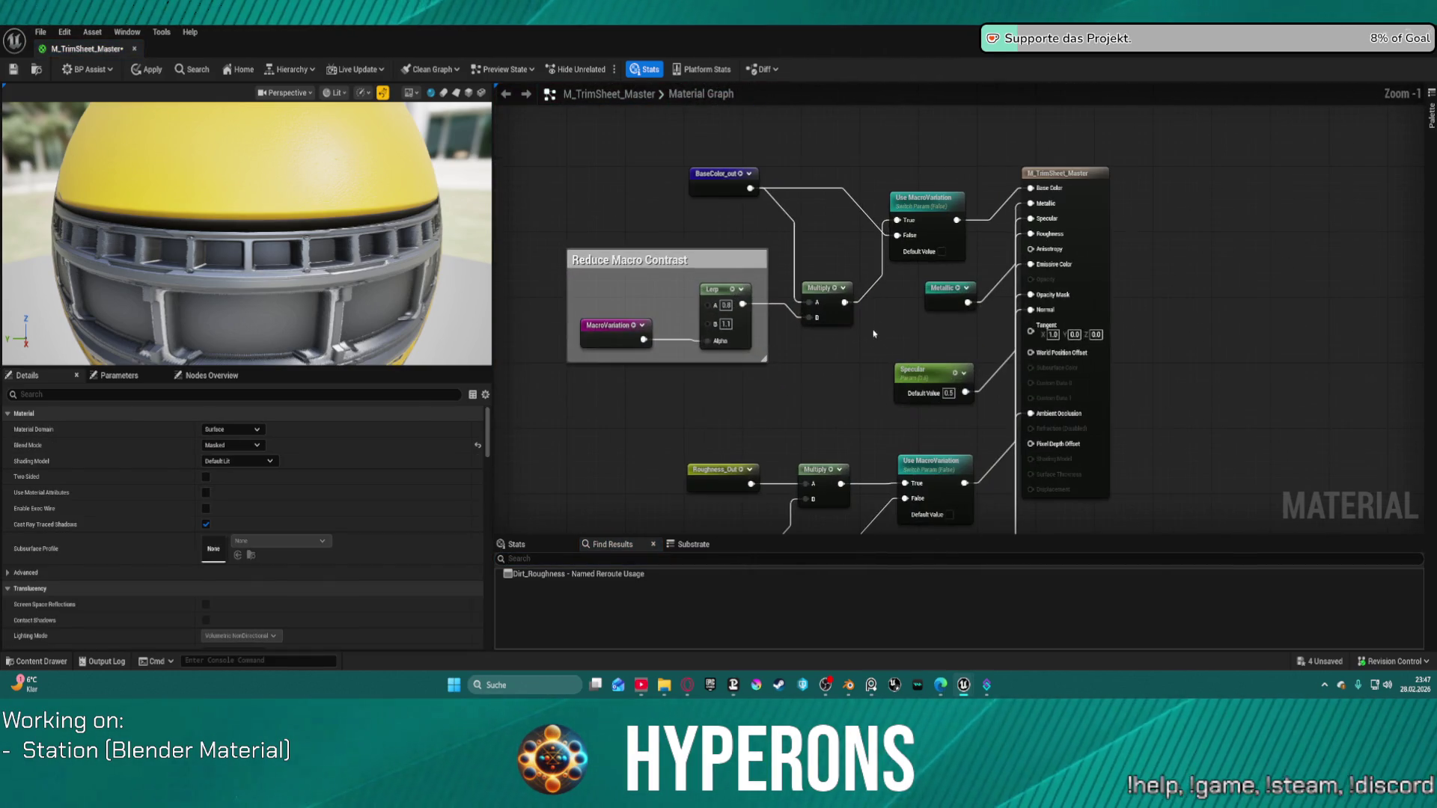
mouse_move(823, 407)
mouse_down()
mouse_move(845, 238)
mouse_move(827, 253)
mouse_up()
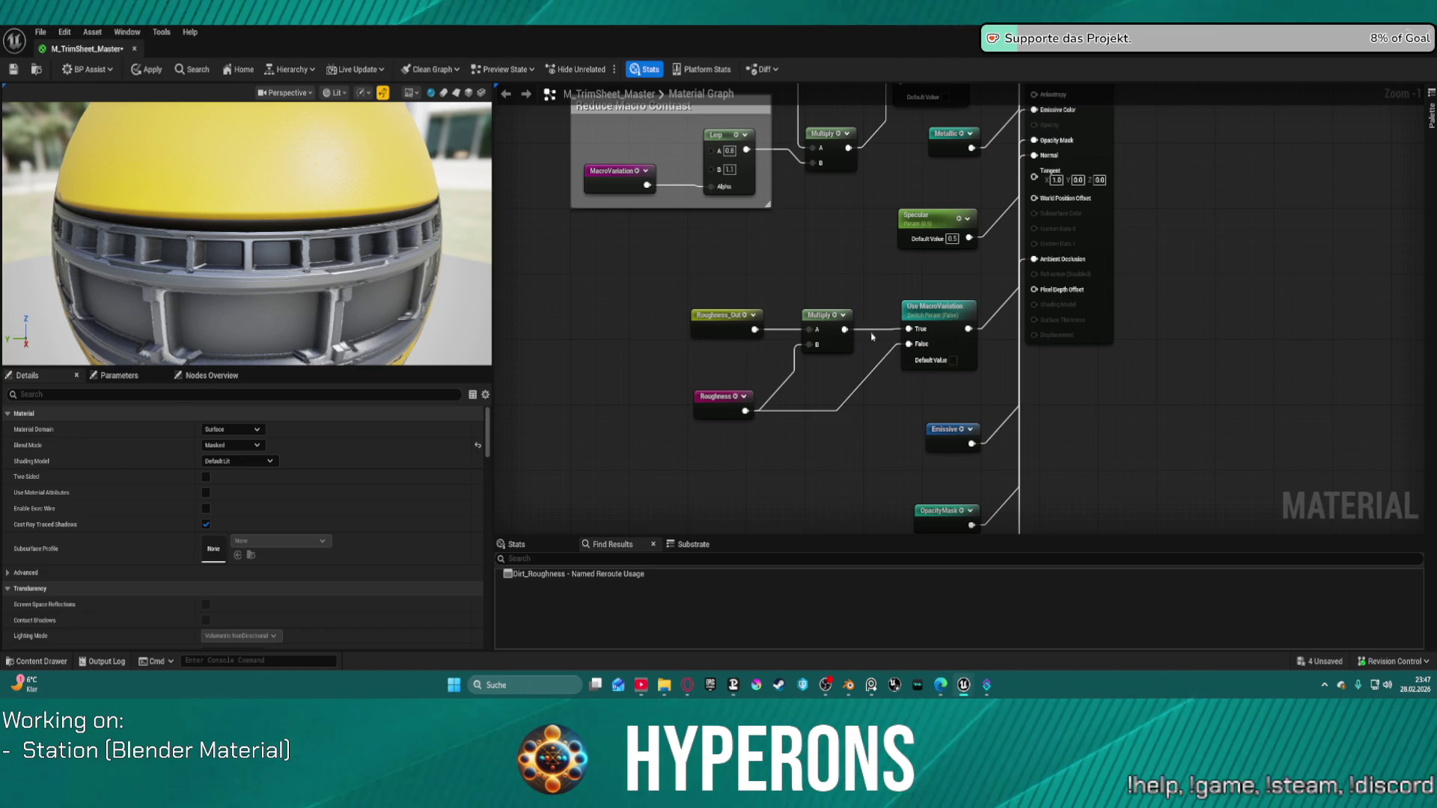
Rewire the dirt-roughness Multiply and Roughness_Out around the Use MacroVariation switch, then frame the graph.
drag(939, 308, 944, 314)
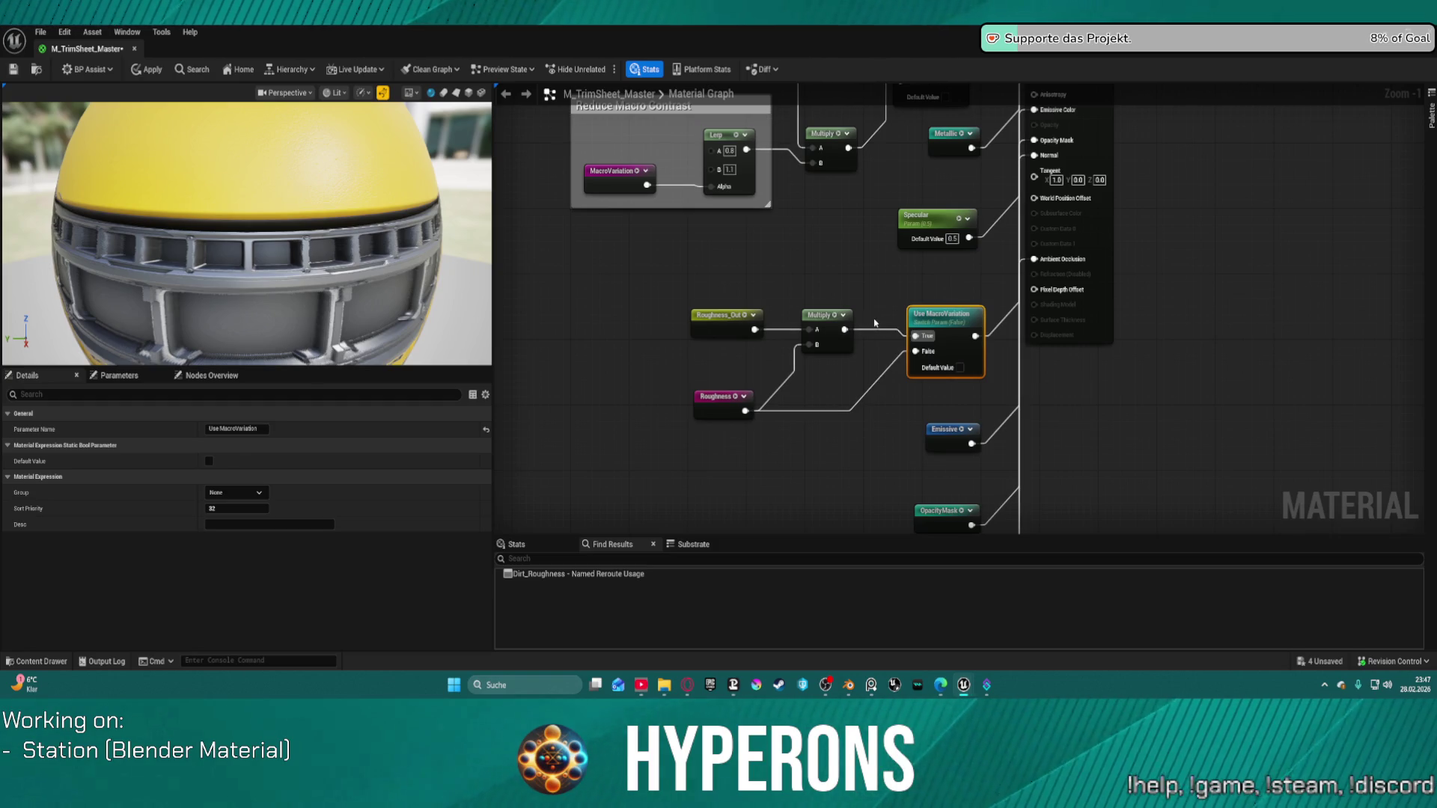
mouse_move(844, 330)
mouse_down()
mouse_move(1020, 186)
mouse_move(1046, 97)
mouse_move(1031, 200)
mouse_move(952, 343)
mouse_up()
mouse_move(754, 377)
mouse_down()
mouse_move(1020, 192)
mouse_move(1034, 127)
mouse_up()
key(Home)
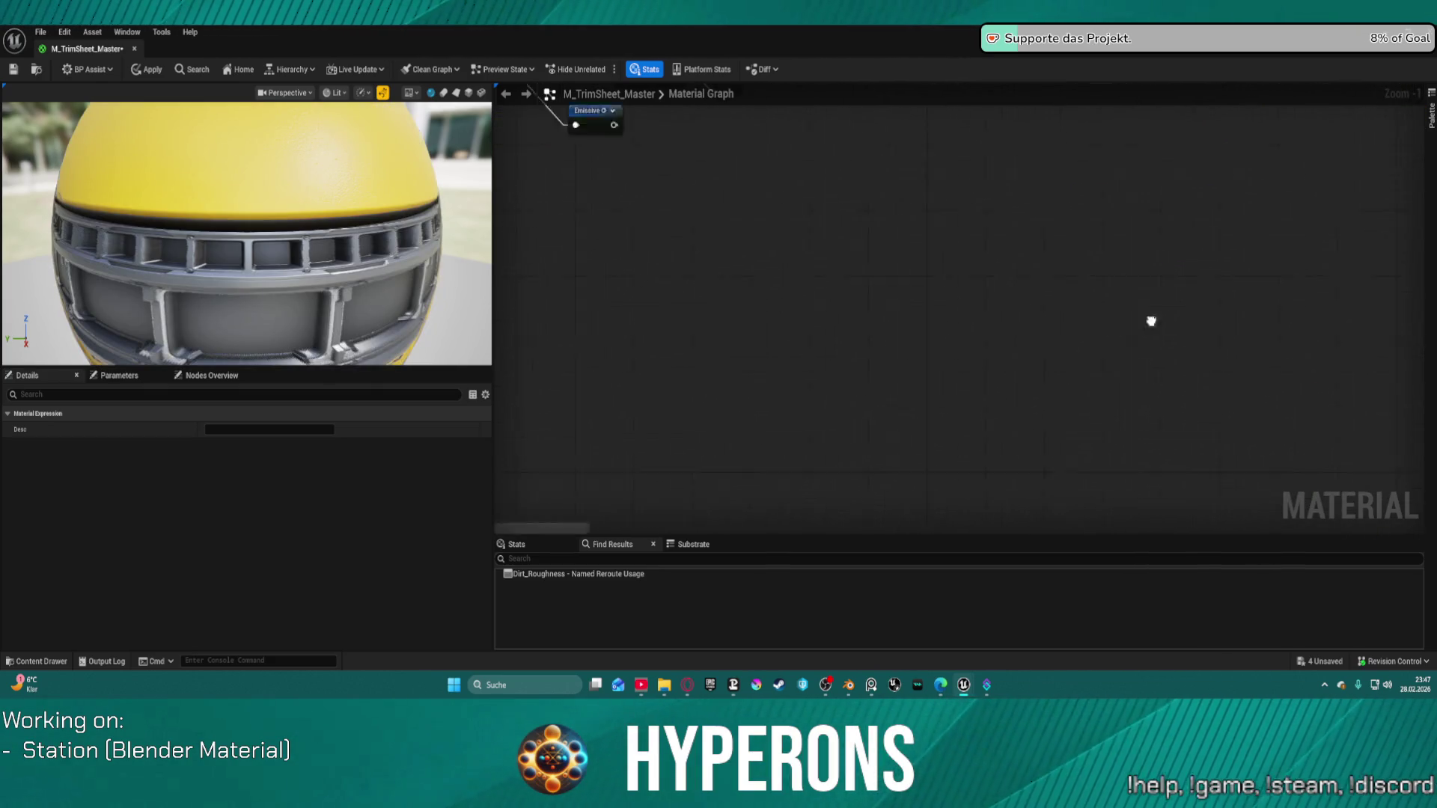
Wire Enable Surface Imperfection's False input to the Roughness reroute.
scroll(984, 434, up, 3)
mouse_move(1320, 316)
mouse_down()
mouse_move(1238, 284)
mouse_move(901, 226)
mouse_move(866, 475)
mouse_up()
scroll(923, 494, down, 4)
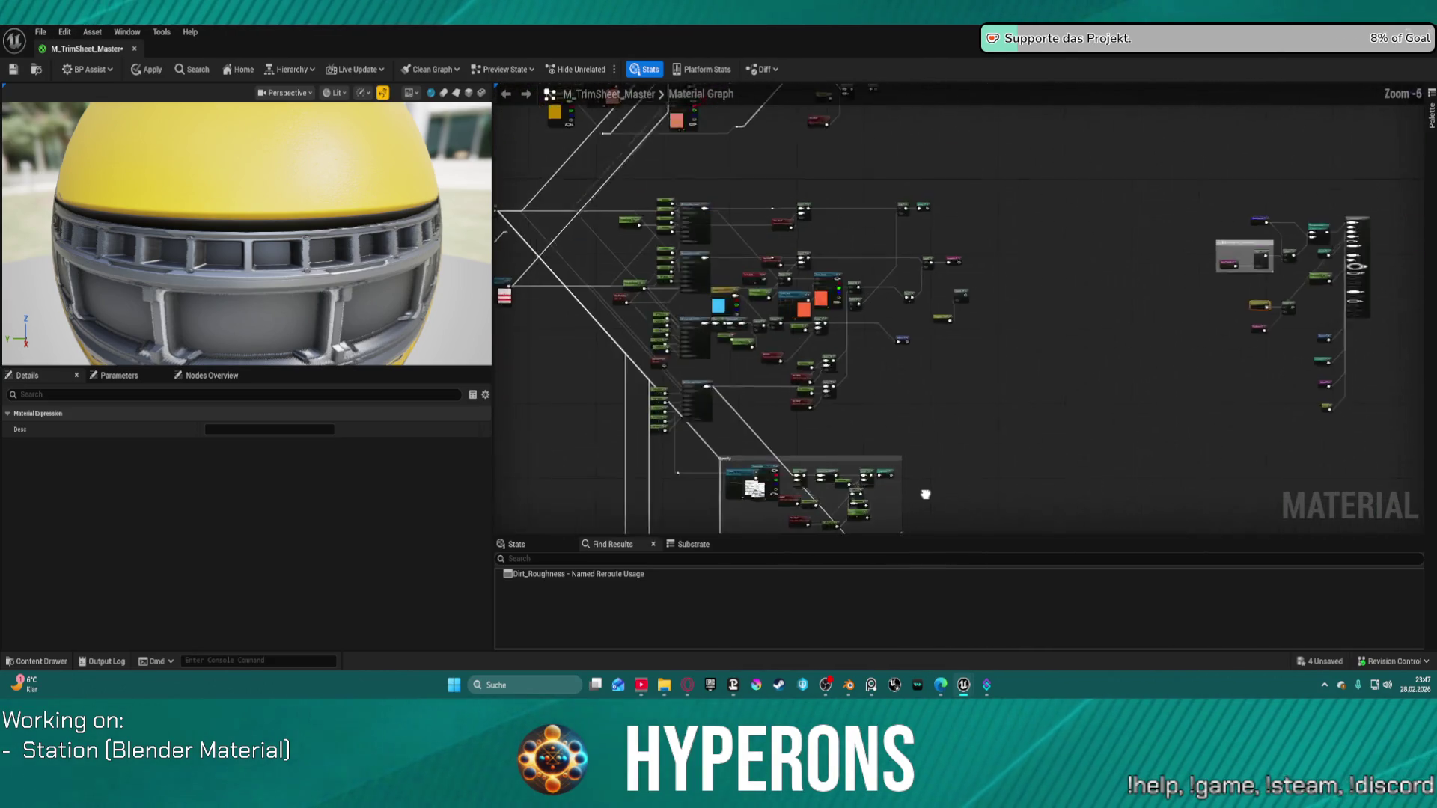
scroll(940, 488, up, 3)
mouse_move(802, 230)
mouse_down()
mouse_move(908, 118)
mouse_move(912, 307)
mouse_up()
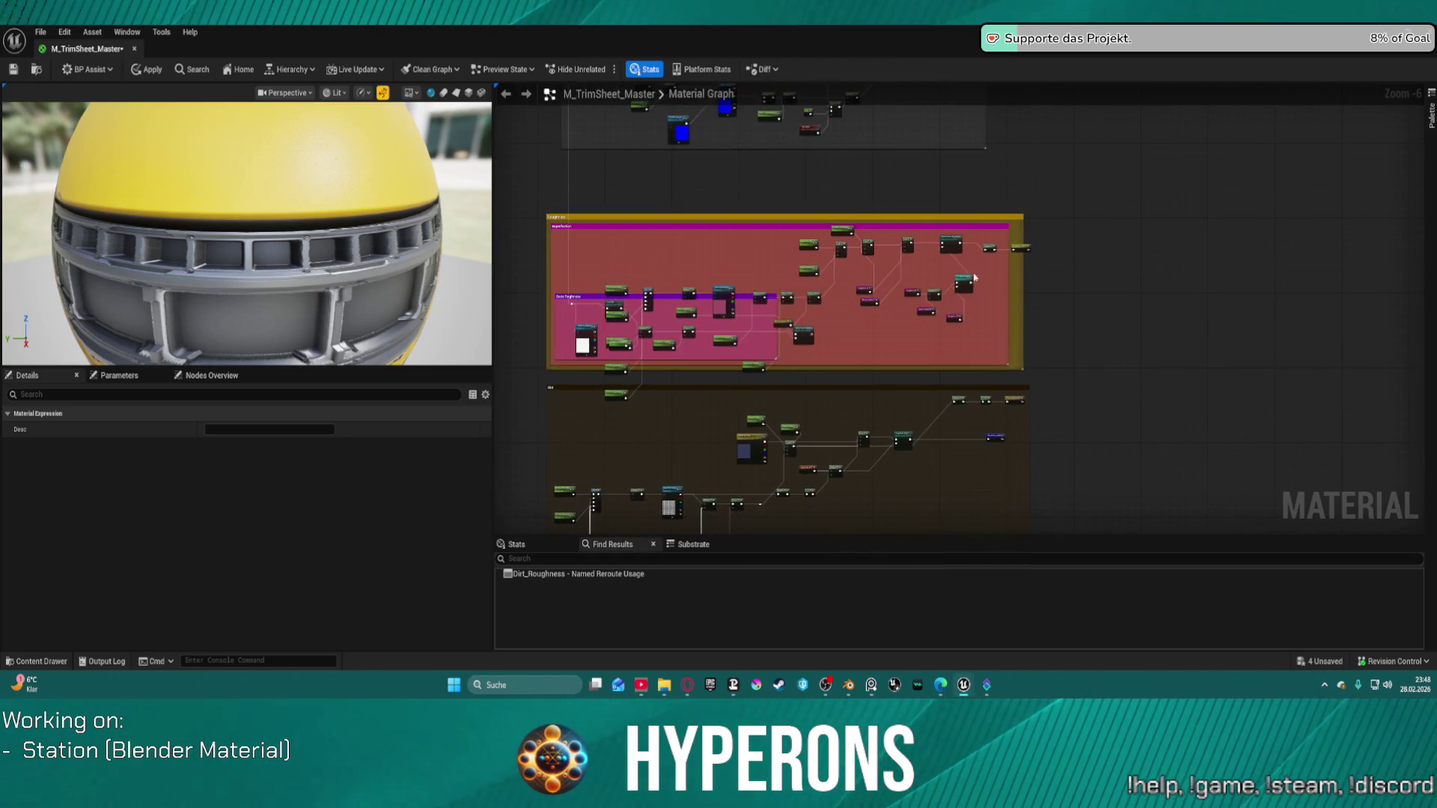
scroll(975, 278, up, 6)
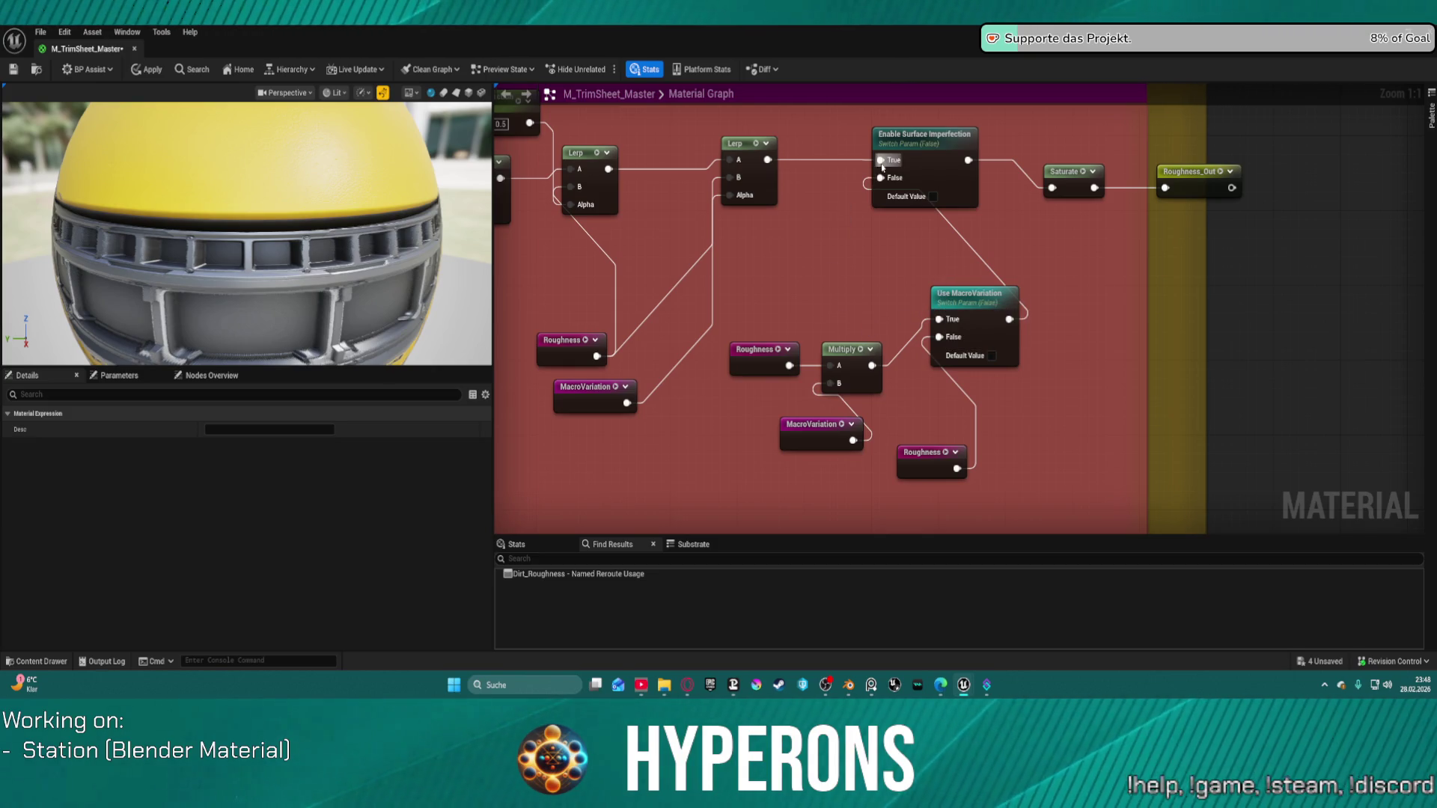
drag(880, 177, 597, 357)
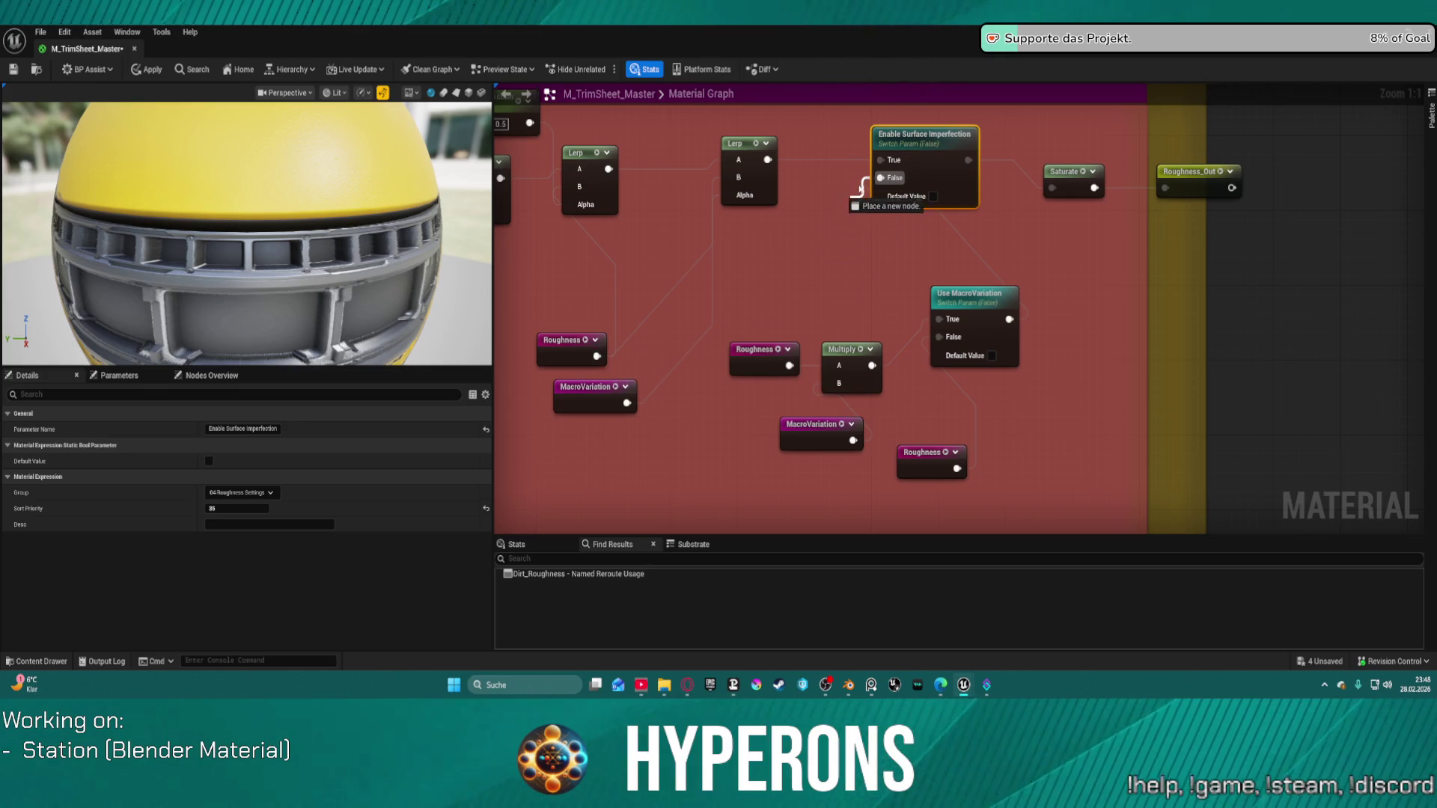
Arrange Enable Base Roughness, UseORM and Base Roughness inside the magenta roughness group.
scroll(1056, 162, down, 2)
mouse_move(1057, 161)
mouse_down()
mouse_move(1422, 157)
mouse_move(1115, 211)
mouse_up()
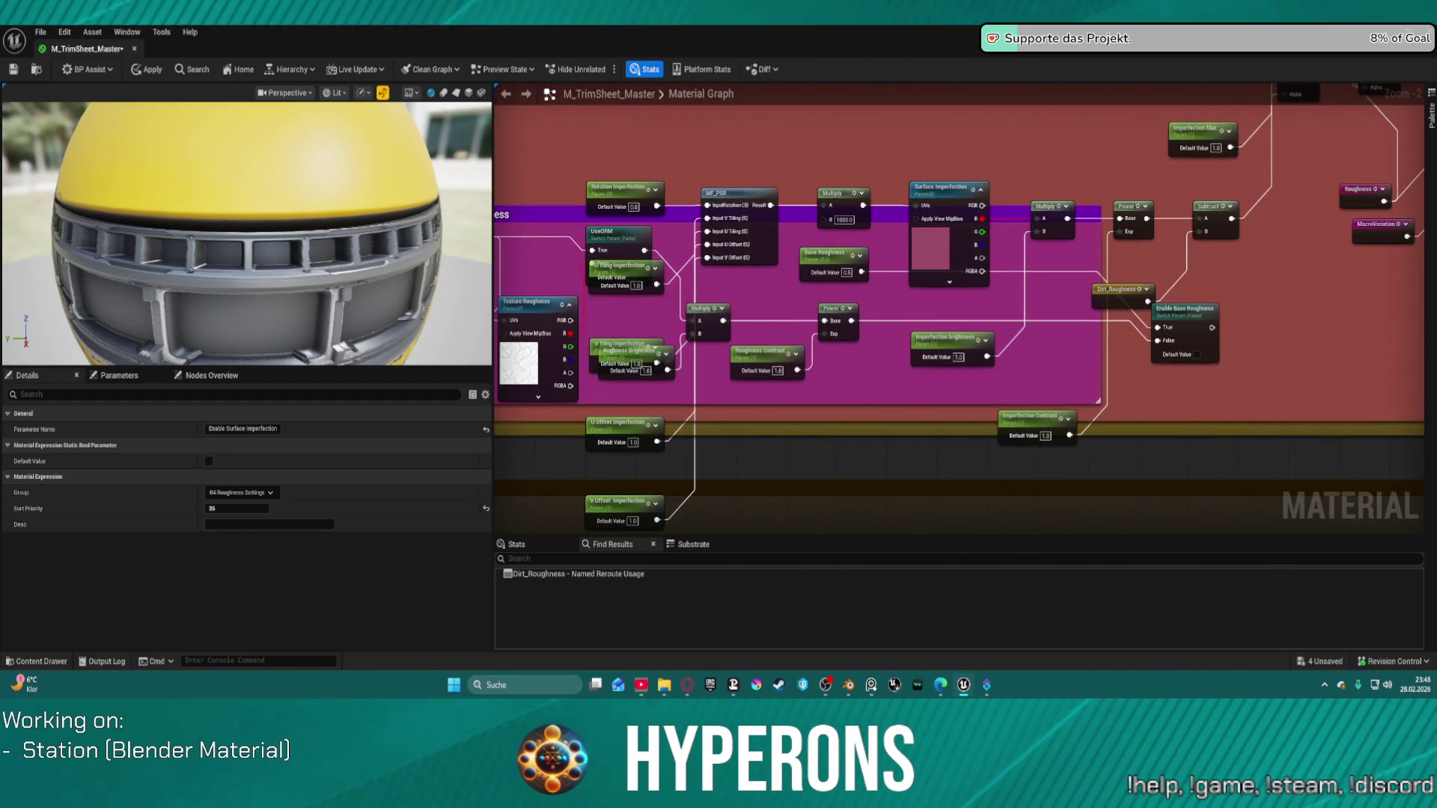
drag(983, 206, 978, 206)
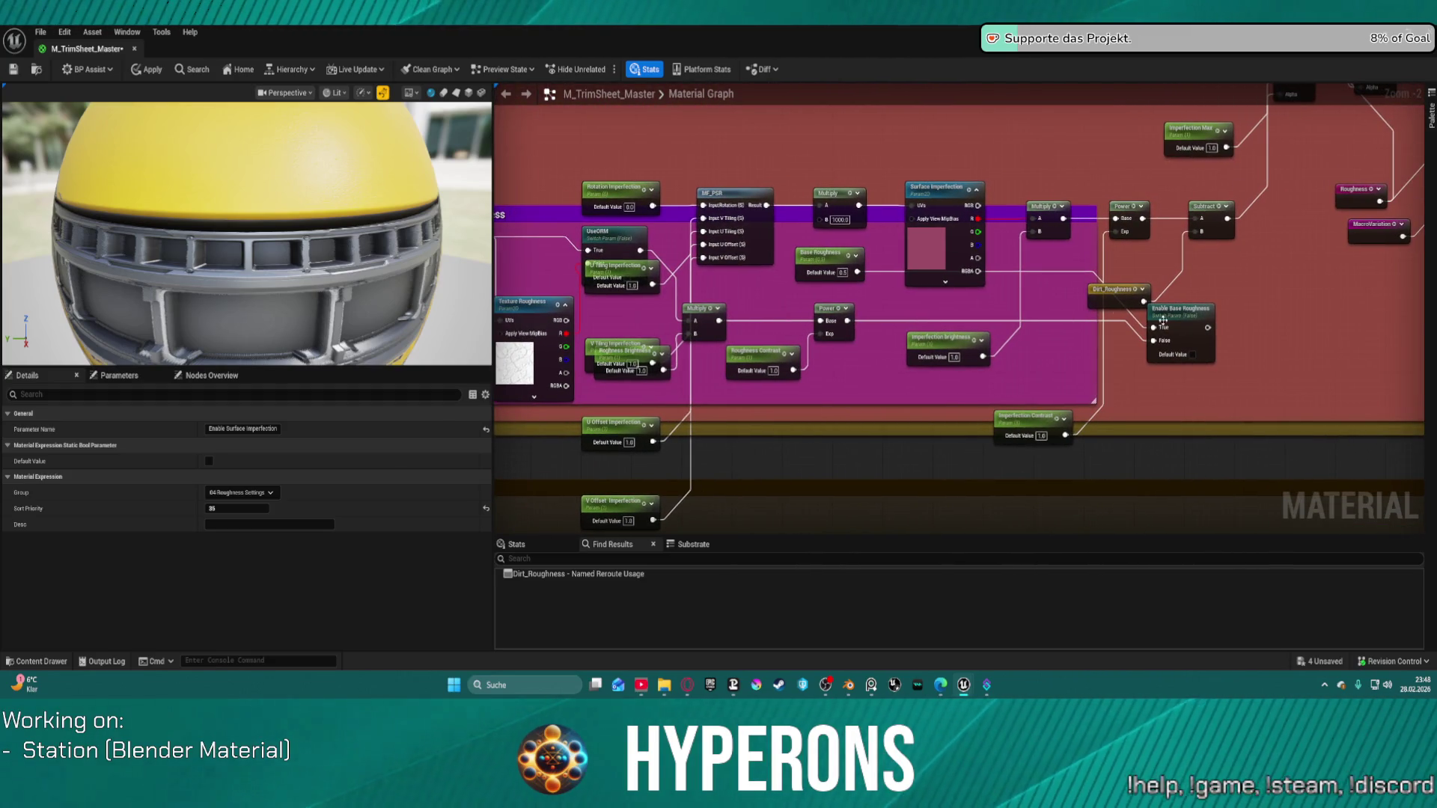
mouse_move(1162, 320)
mouse_down()
mouse_move(879, 326)
mouse_move(1266, 304)
mouse_move(1157, 307)
mouse_move(804, 401)
mouse_move(1218, 281)
mouse_up()
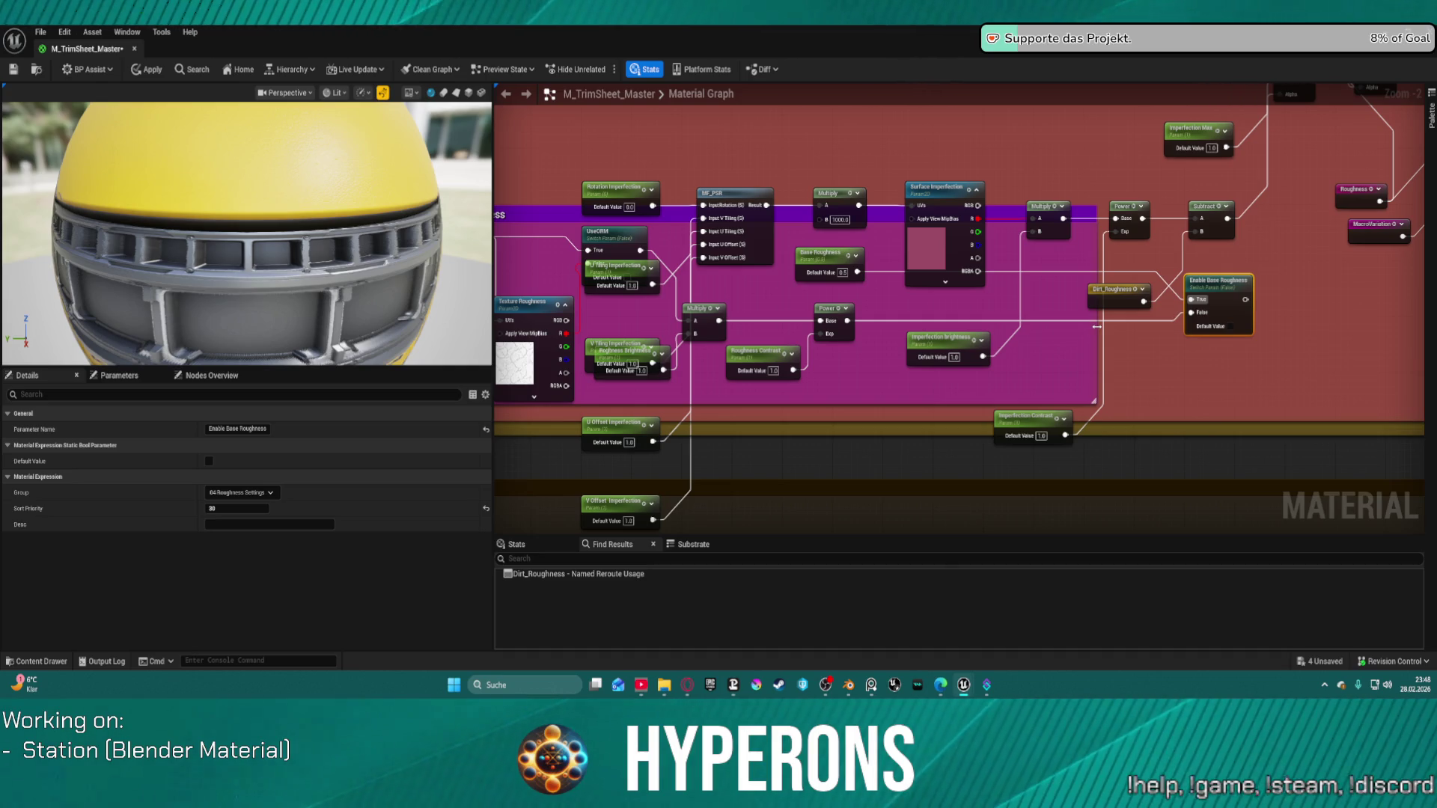
mouse_move(623, 273)
mouse_down()
mouse_move(579, 296)
mouse_move(571, 278)
mouse_up()
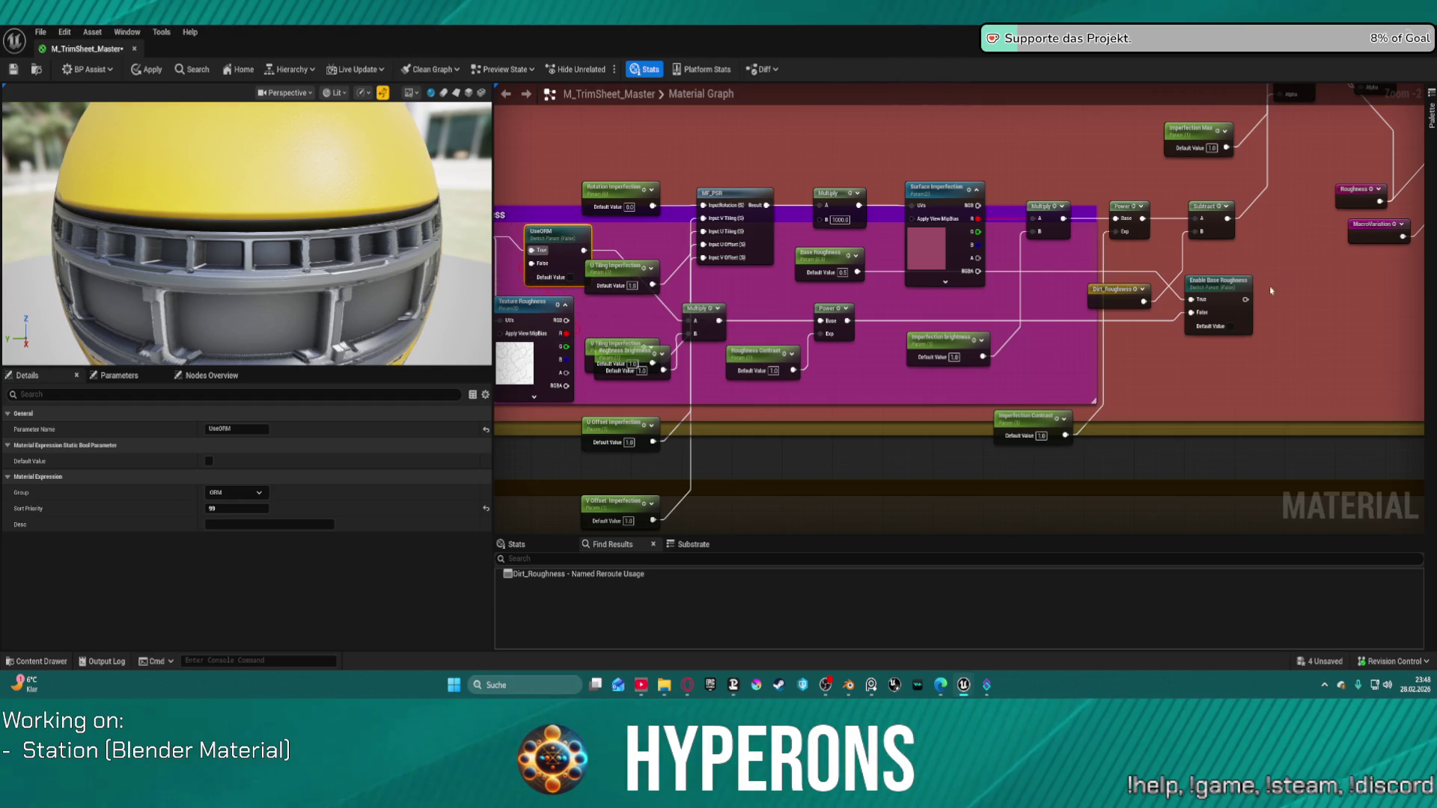
mouse_move(826, 258)
mouse_down()
mouse_move(1136, 314)
mouse_move(1133, 262)
mouse_up()
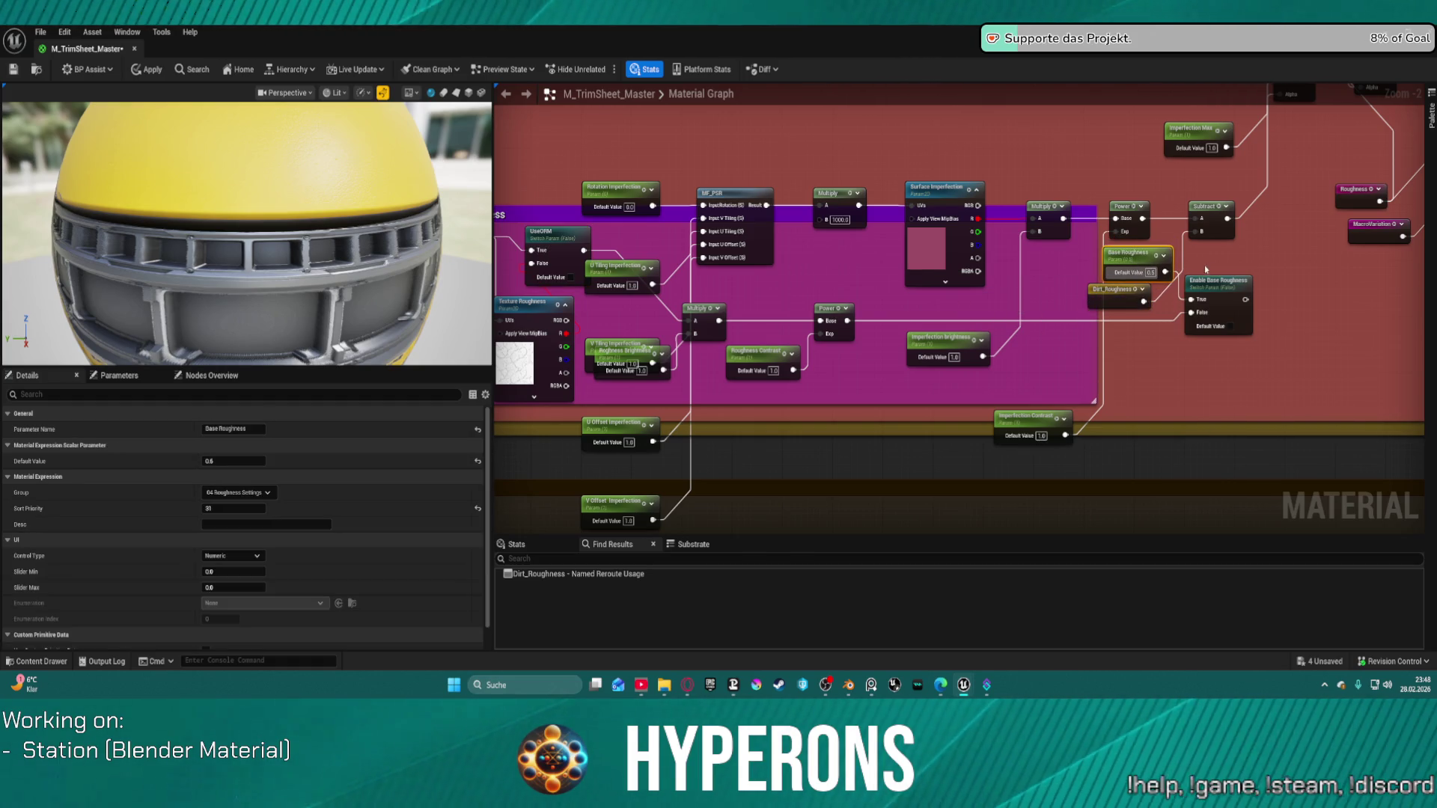
mouse_move(1014, 294)
mouse_down()
mouse_move(1070, 304)
mouse_move(874, 320)
mouse_move(893, 377)
mouse_up()
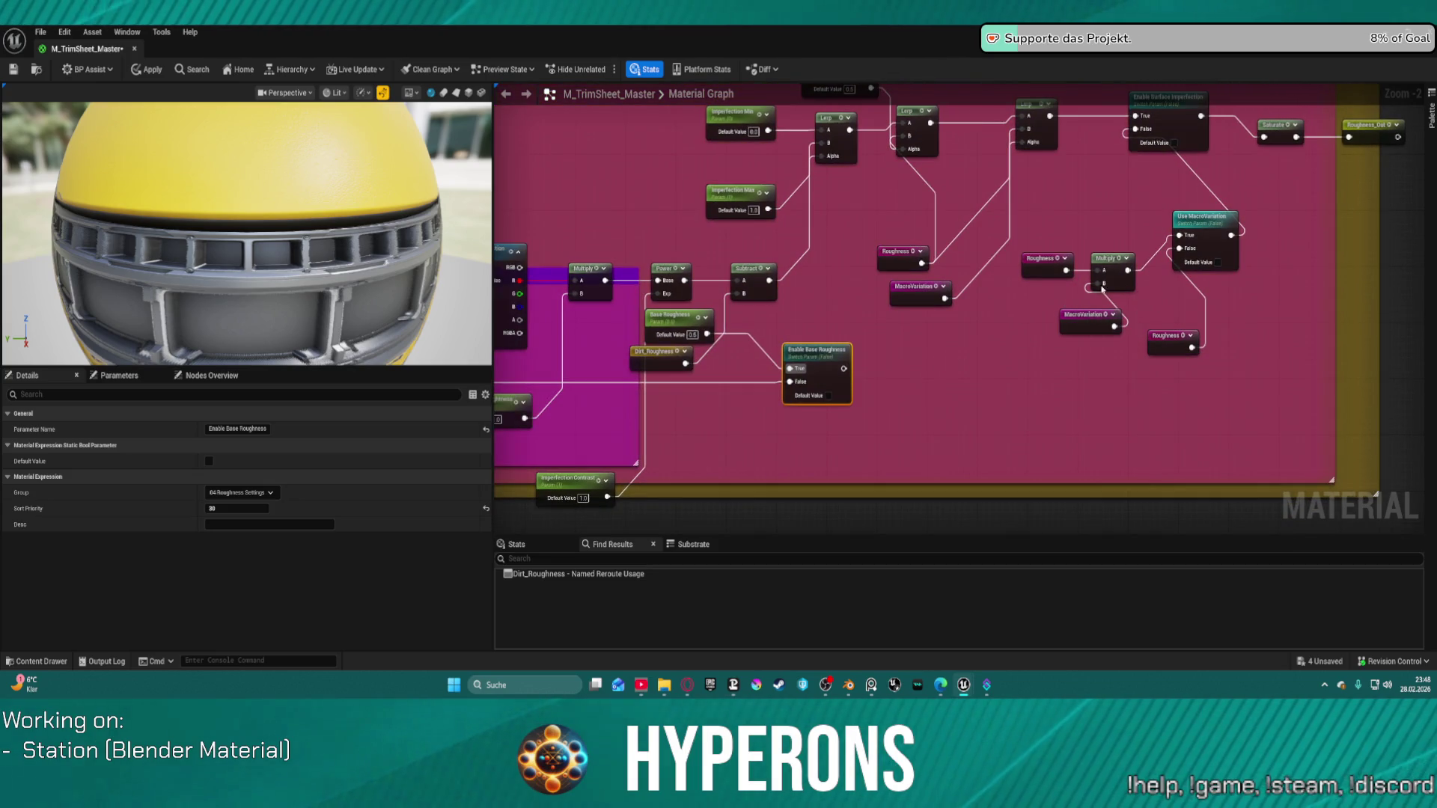
Reposition the Roughness and MacroVariation reroutes beside the Multiply and Lerp chain.
mouse_move(1099, 270)
mouse_down()
mouse_move(841, 375)
mouse_move(1000, 316)
mouse_move(1075, 241)
mouse_move(1180, 249)
mouse_move(1223, 291)
mouse_move(930, 401)
mouse_move(844, 368)
mouse_up()
drag(1226, 269, 1069, 323)
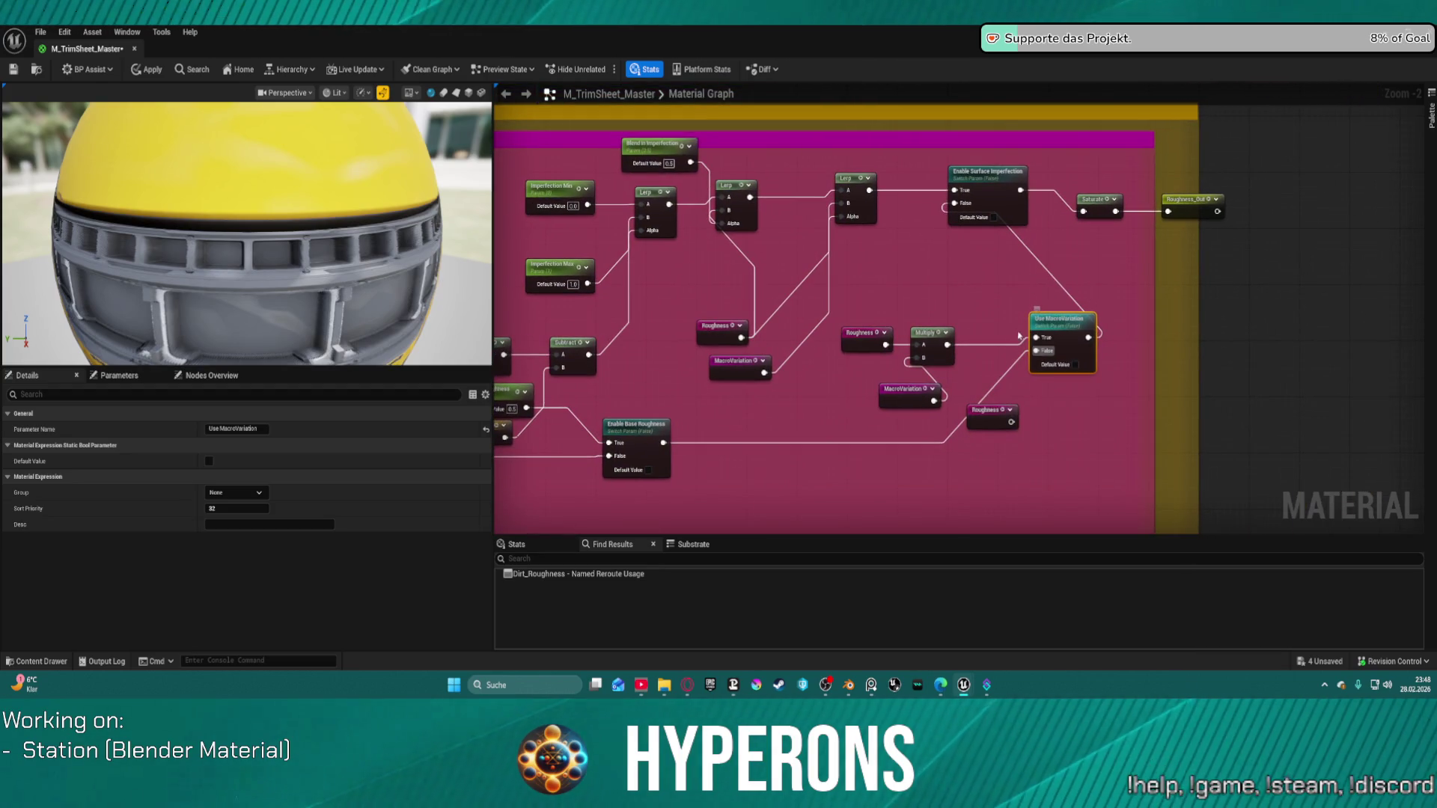
mouse_move(862, 335)
mouse_down()
mouse_move(902, 277)
mouse_move(924, 272)
mouse_up()
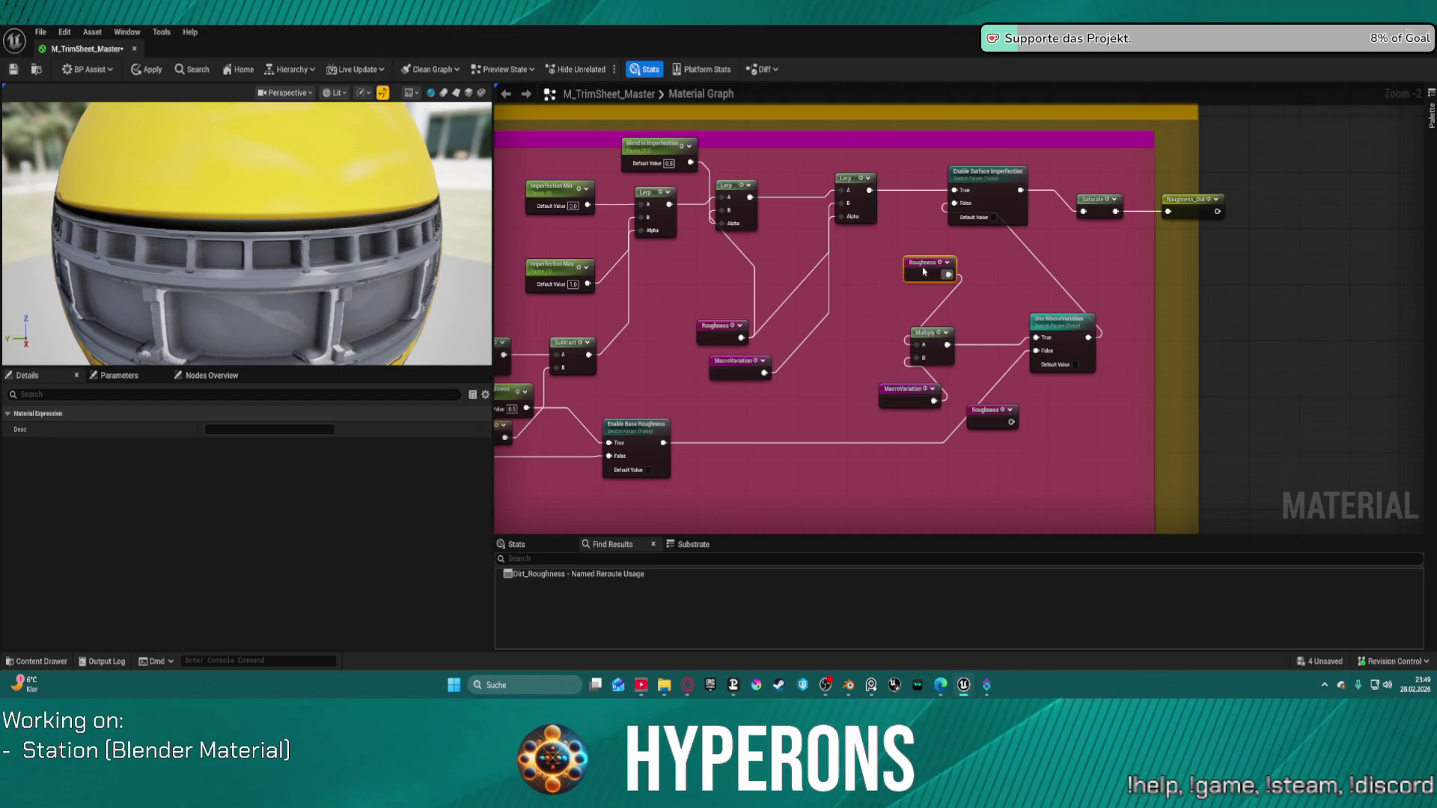
mouse_move(717, 327)
mouse_down()
mouse_move(687, 326)
mouse_move(702, 316)
mouse_up()
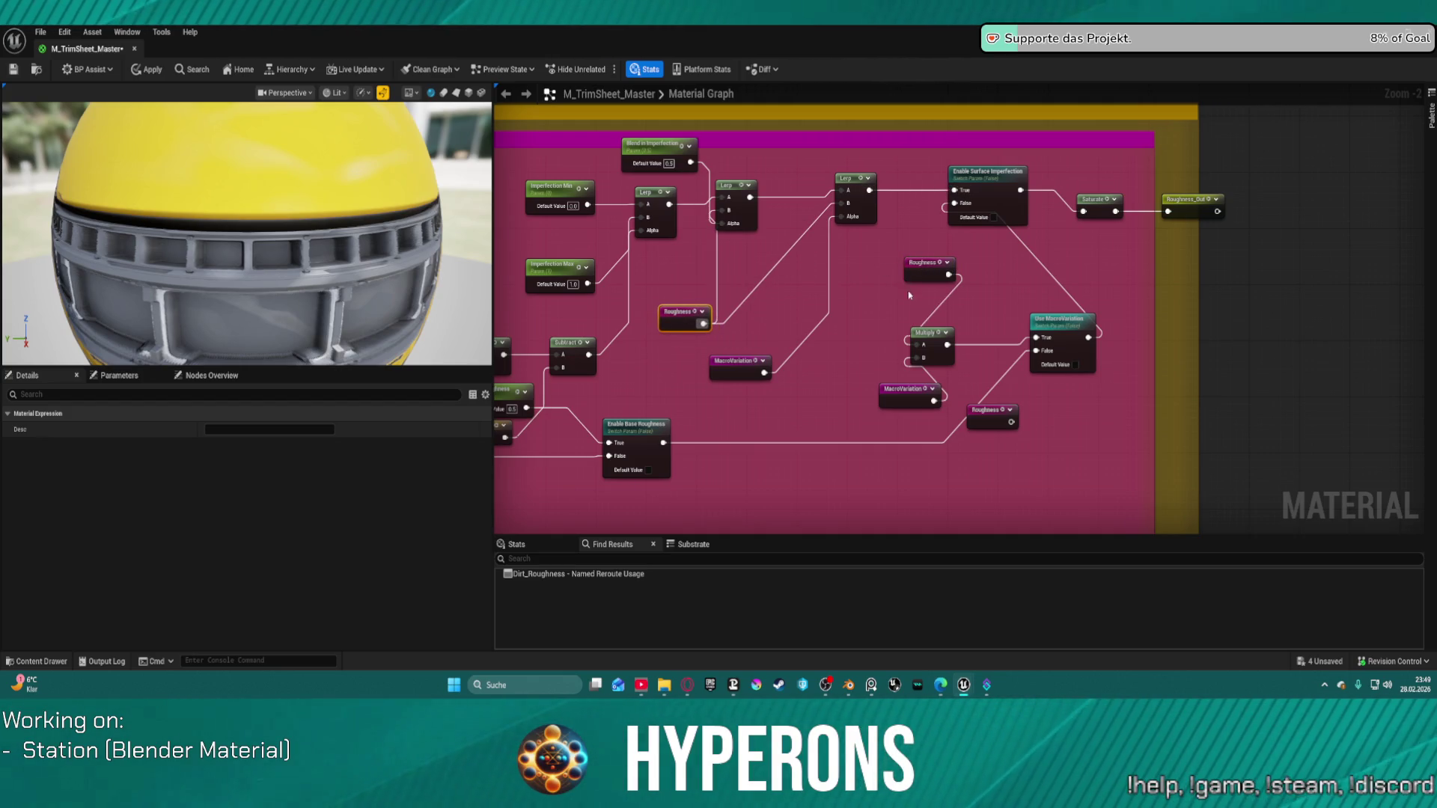
mouse_move(720, 365)
mouse_down()
mouse_move(669, 337)
mouse_move(1037, 369)
mouse_move(1422, 316)
mouse_move(1422, 194)
mouse_move(1332, 488)
mouse_move(1384, 441)
mouse_move(1272, 390)
mouse_move(868, 377)
mouse_move(1120, 343)
mouse_move(856, 362)
mouse_move(952, 263)
mouse_move(934, 272)
mouse_up()
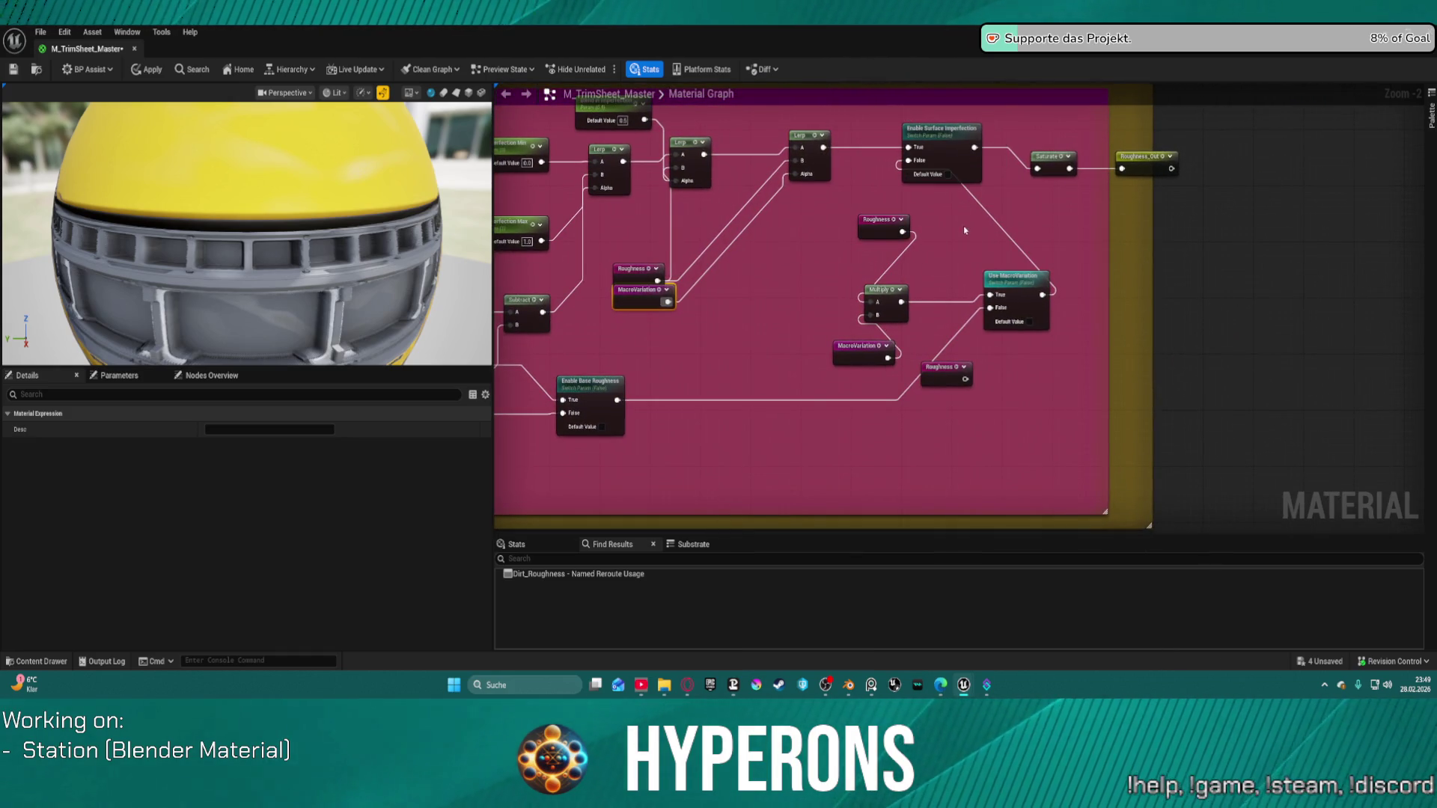
drag(865, 226, 732, 282)
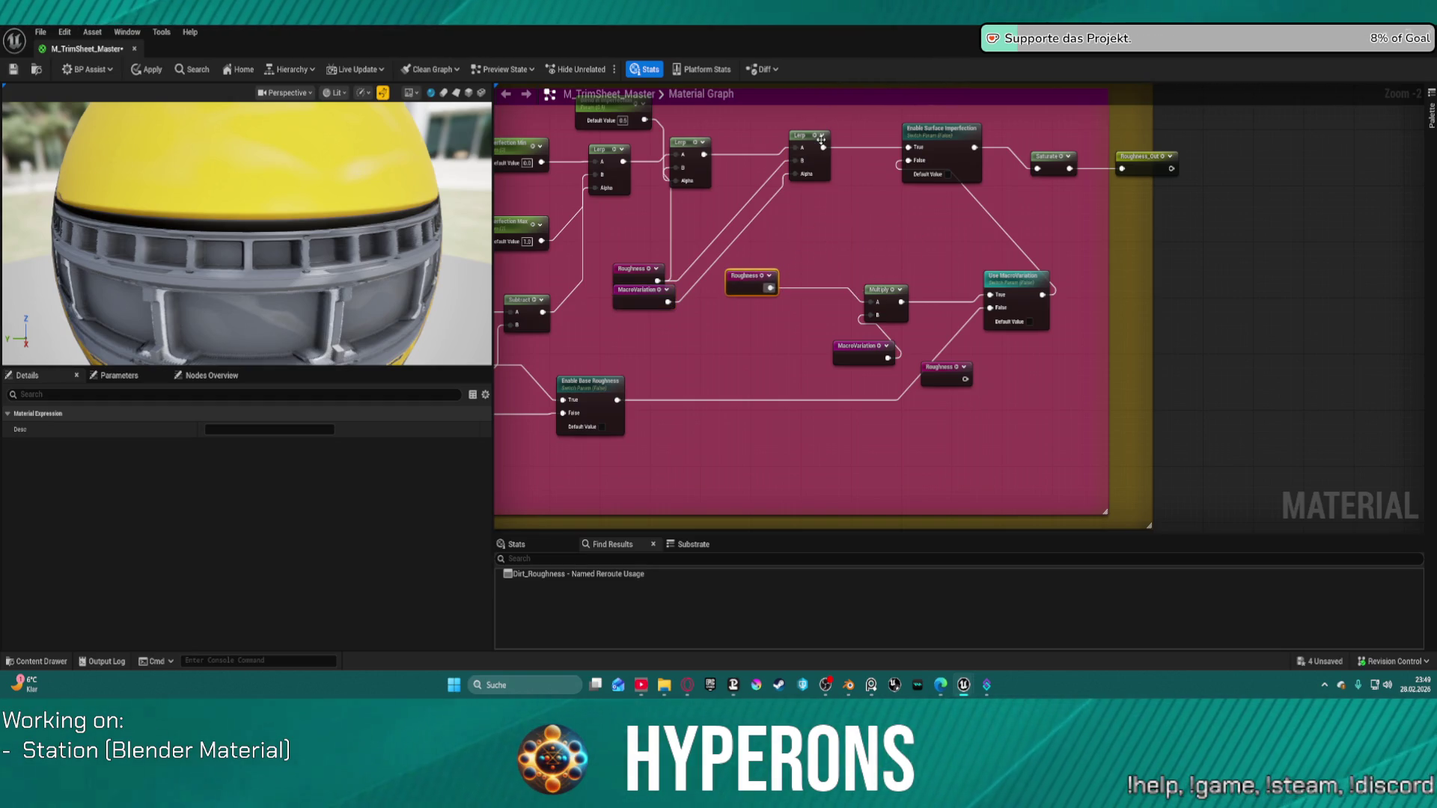
Wire Lerp into Enable Surface Imperfection and that into Use MacroVariation's False input.
drag(953, 153, 928, 194)
drag(824, 148, 873, 303)
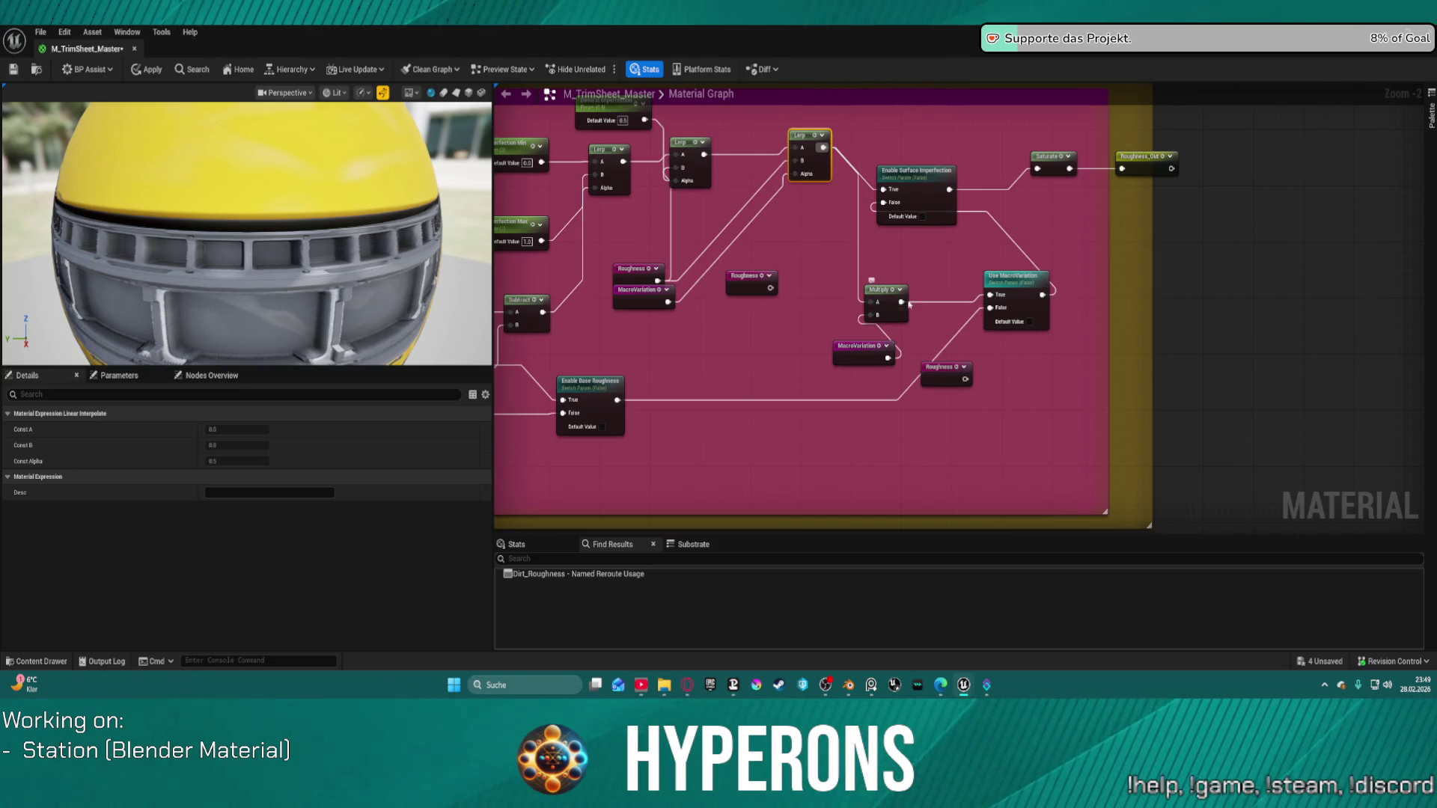
drag(990, 307, 949, 191)
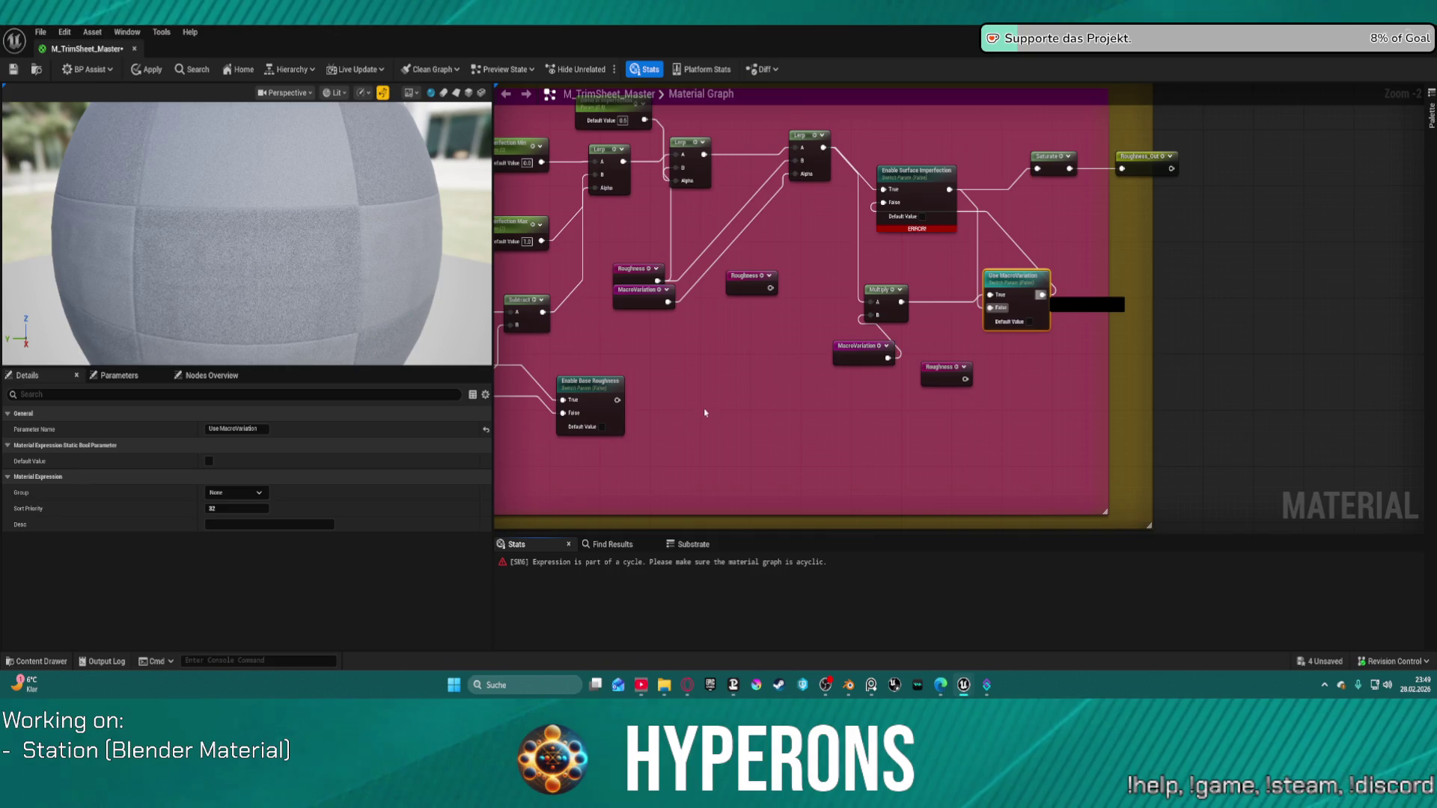
Send the crash report, restart the editor, and dismiss the autosave restore prompt.
key(alt+Tab)
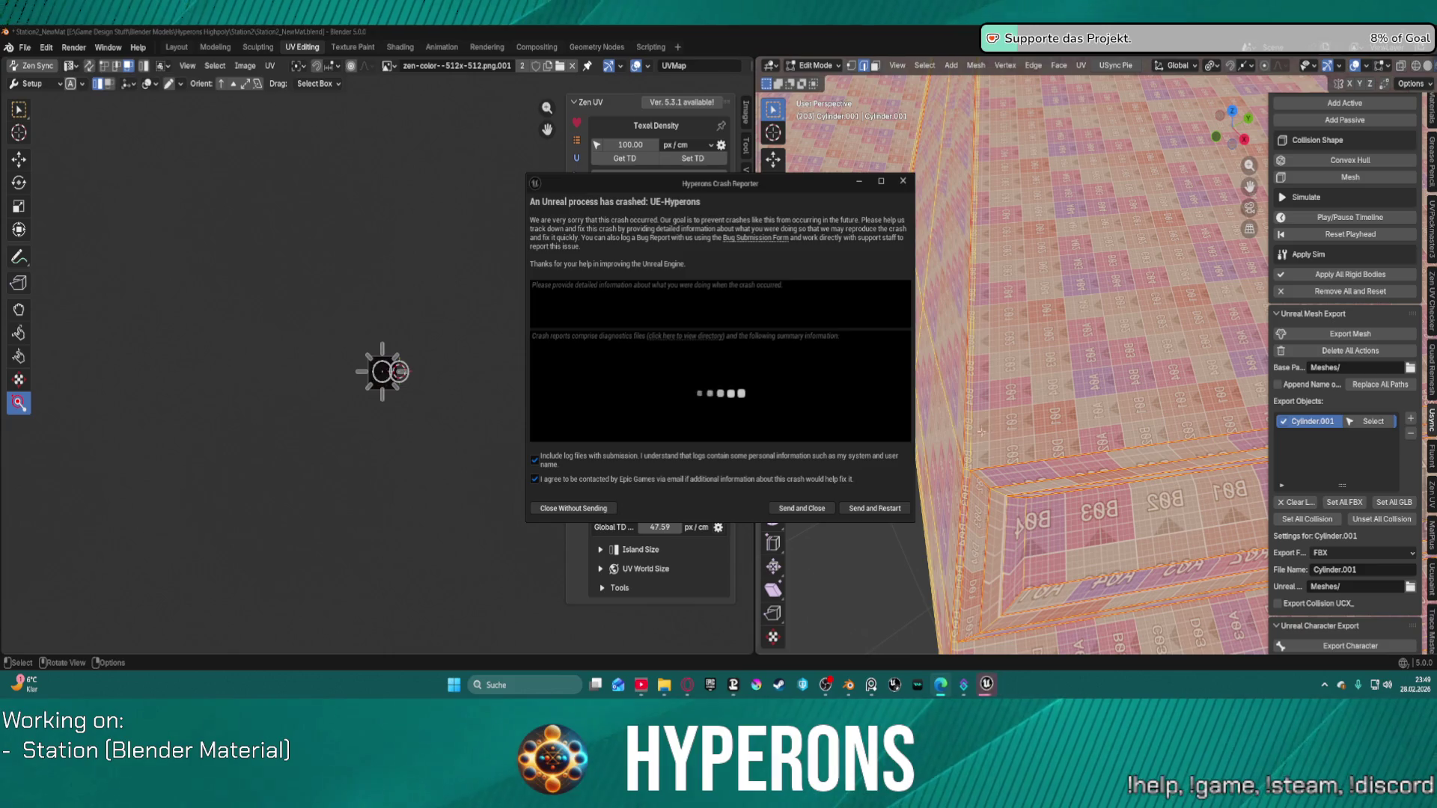
click(889, 513)
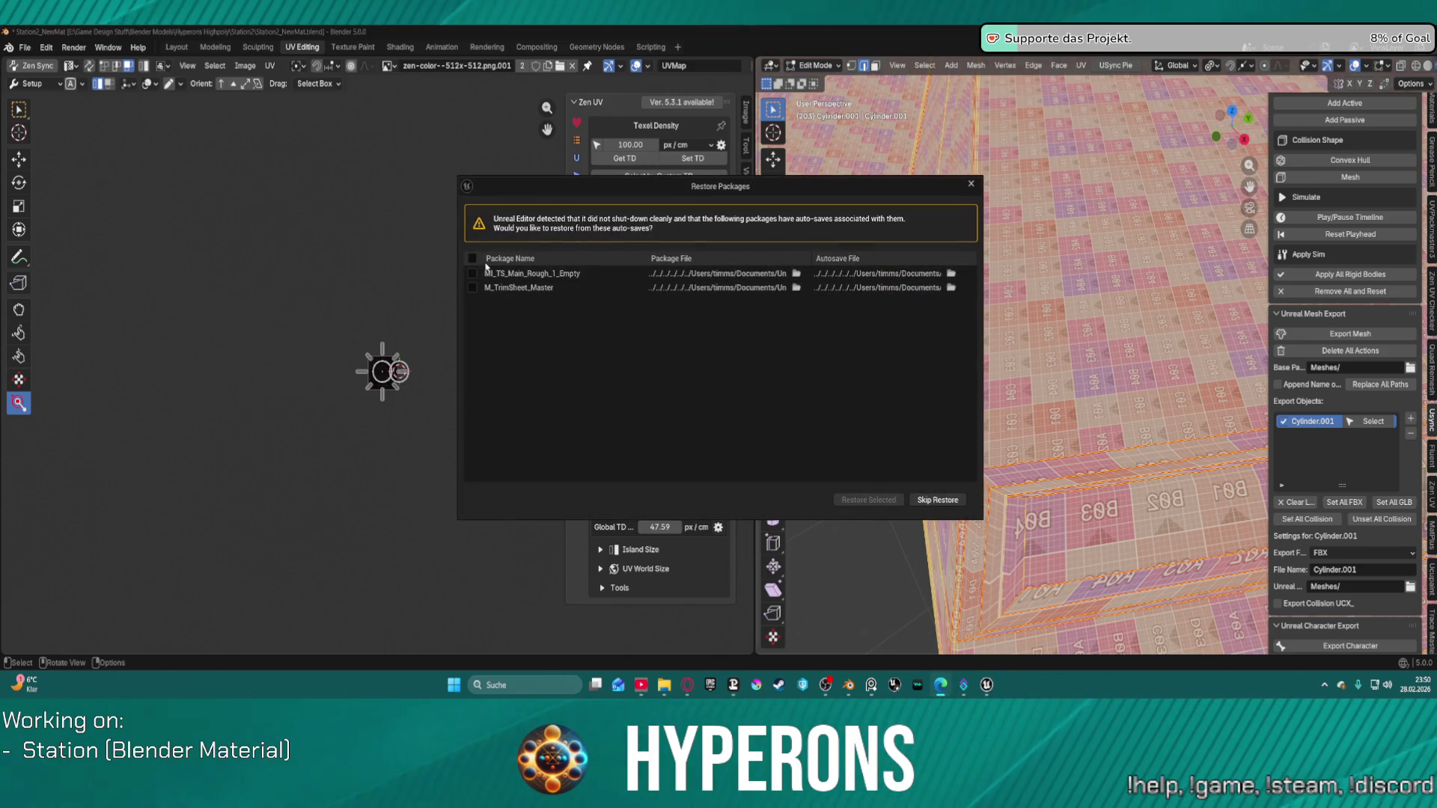
click(866, 498)
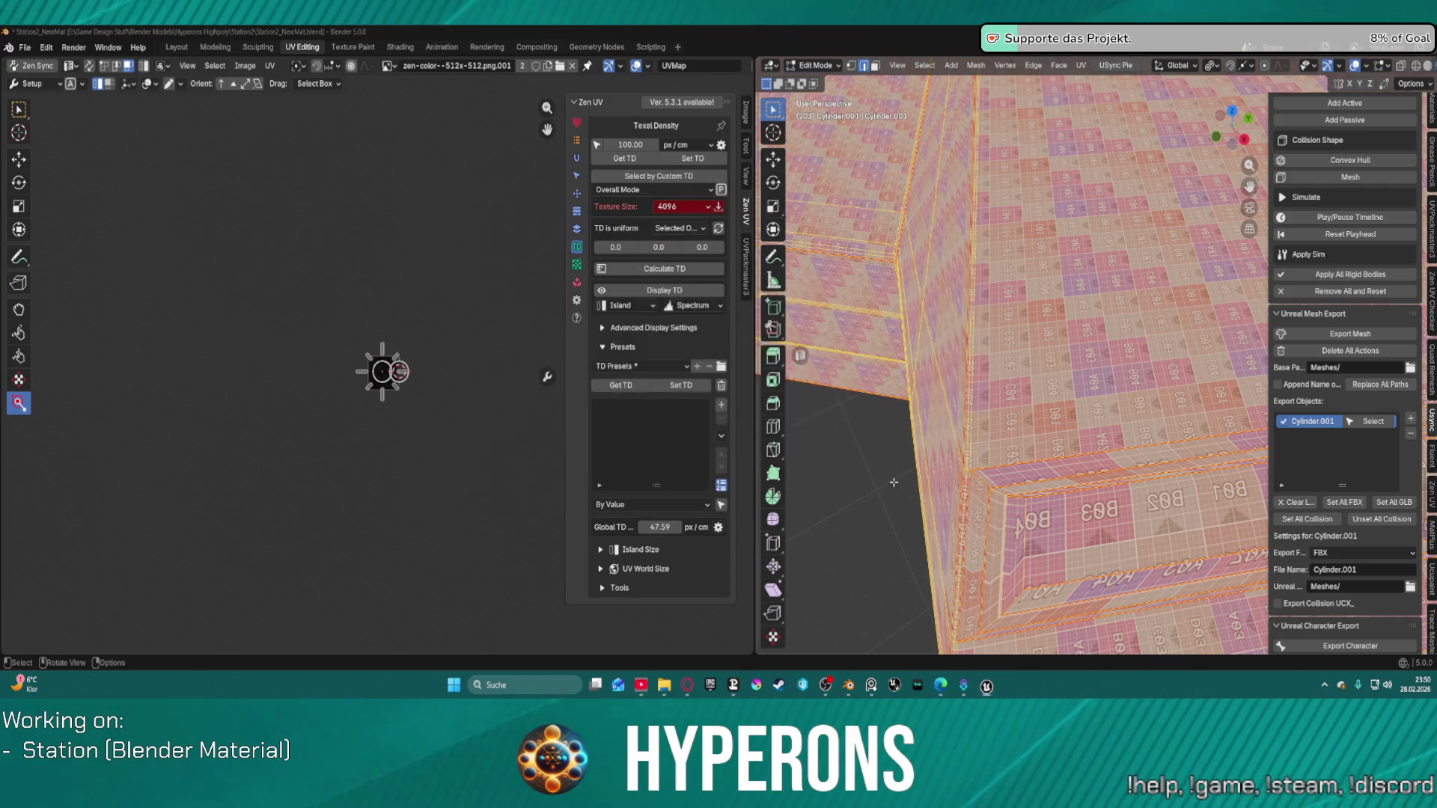
scroll(1034, 212, down, 5)
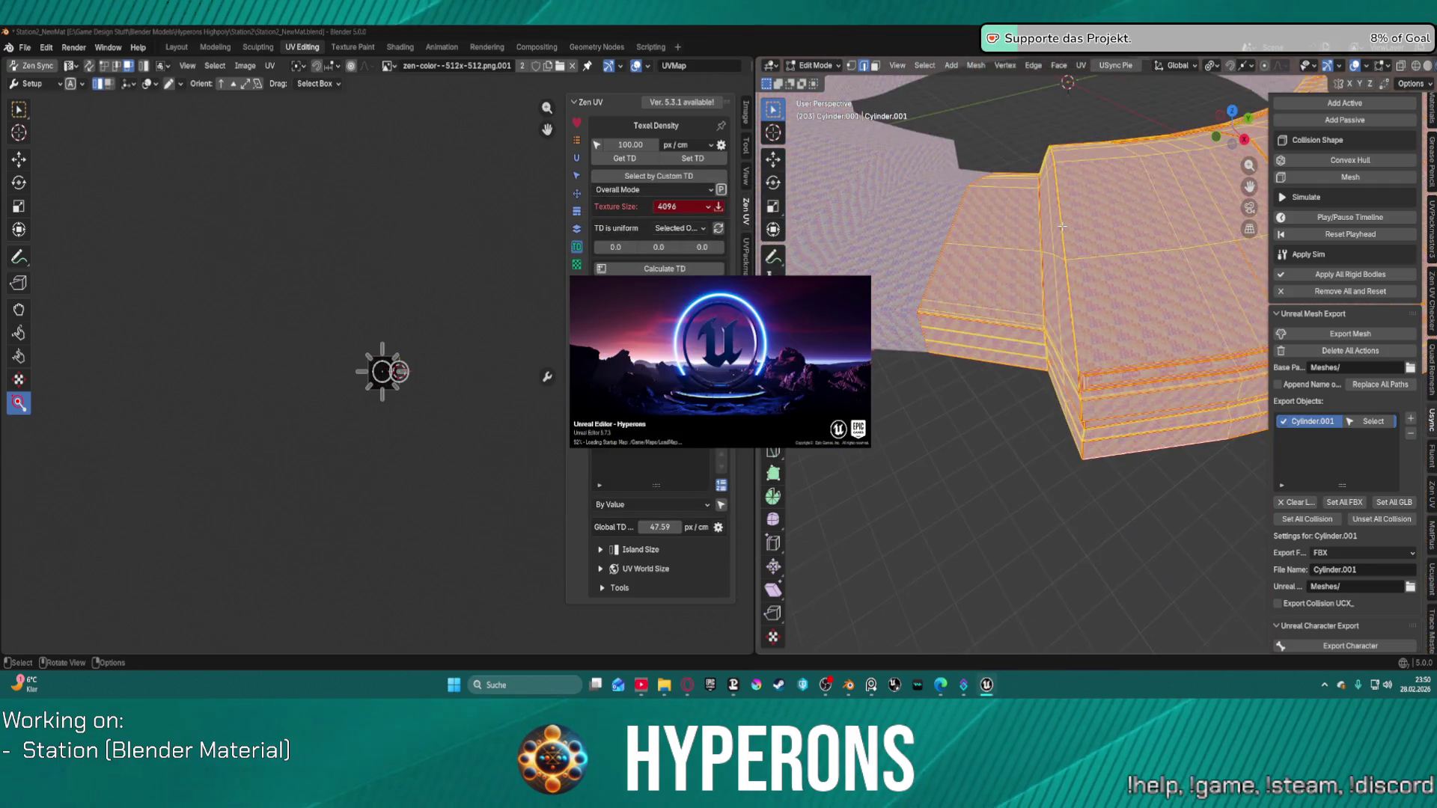
drag(1111, 274, 911, 214)
scroll(916, 221, down, 5)
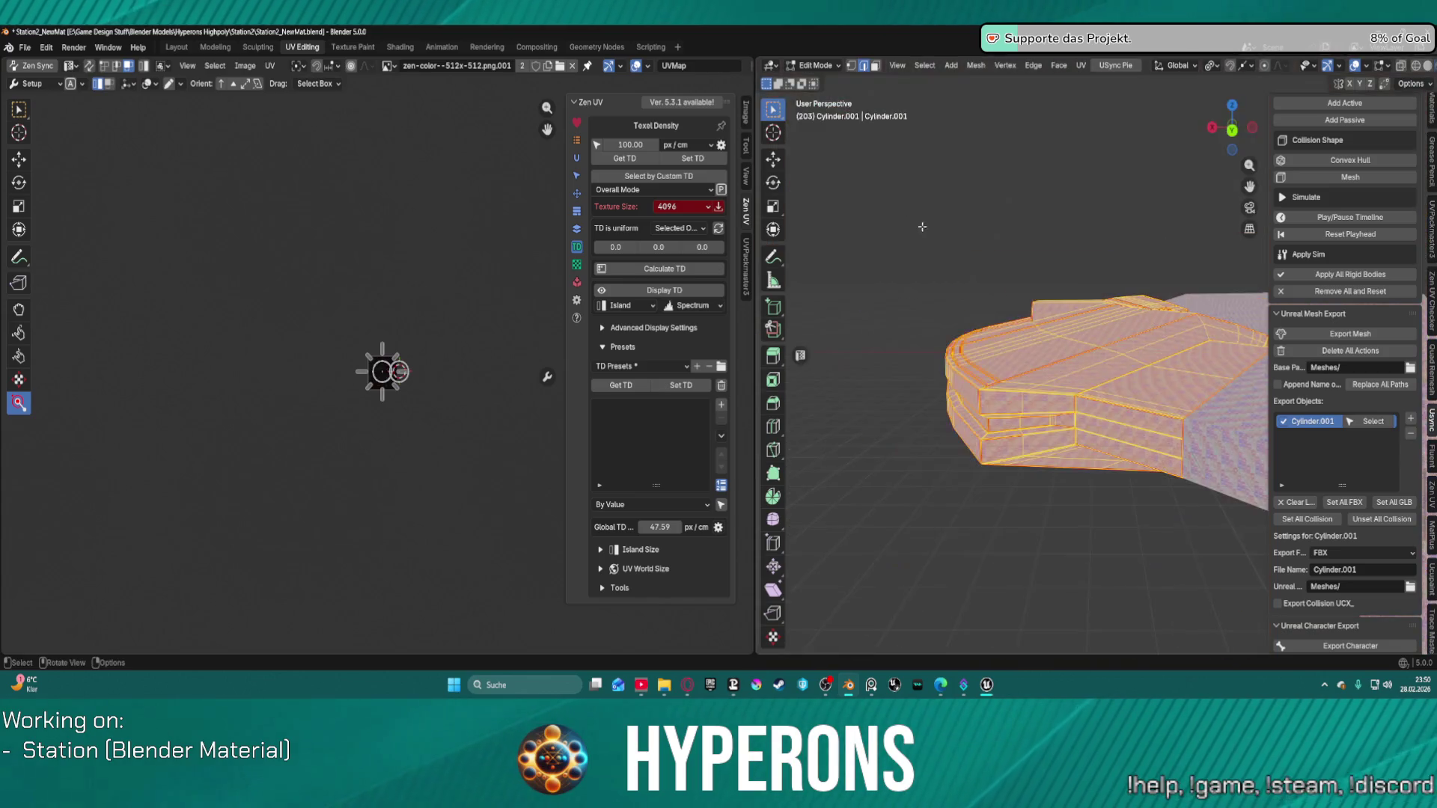
drag(1033, 281, 984, 291)
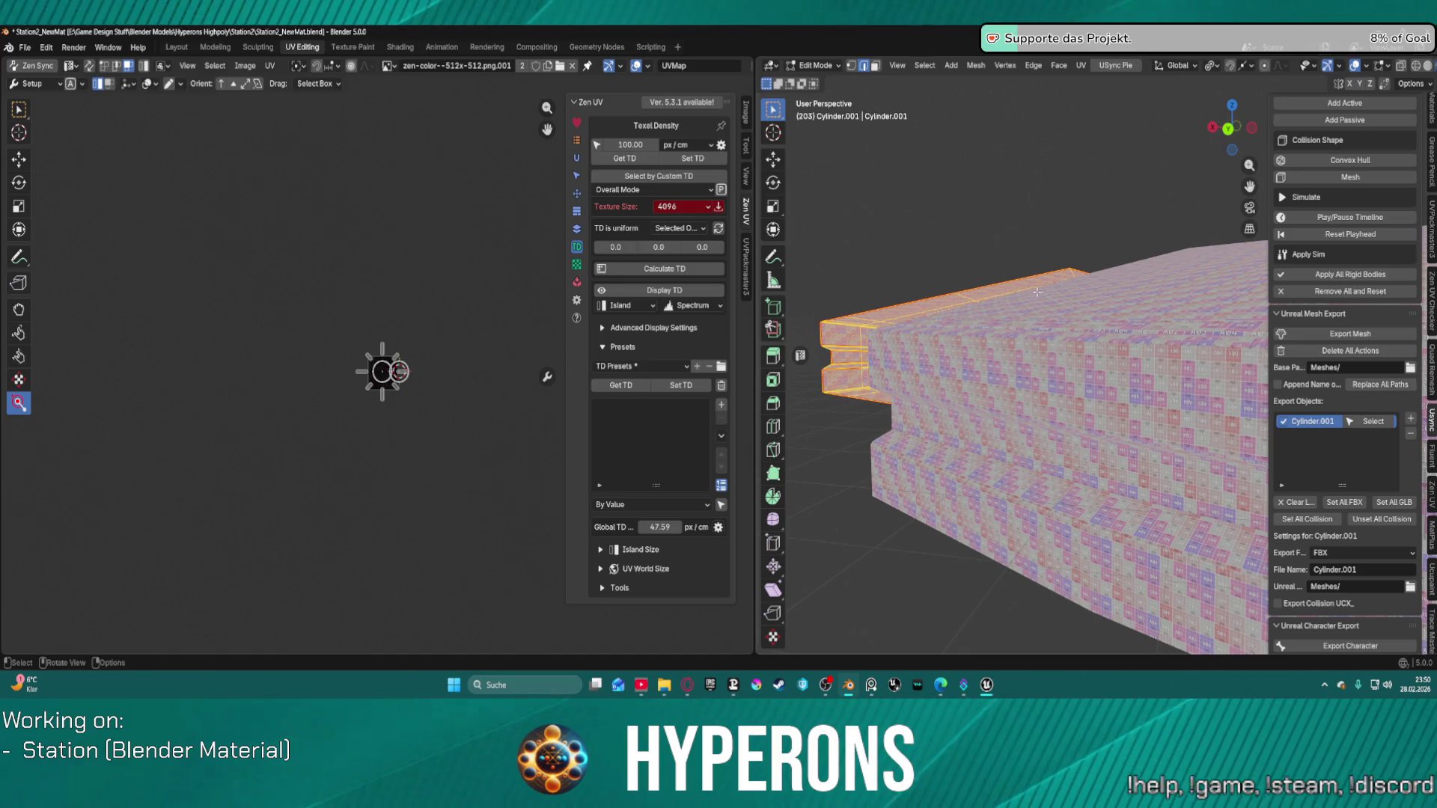
right_click(1008, 291)
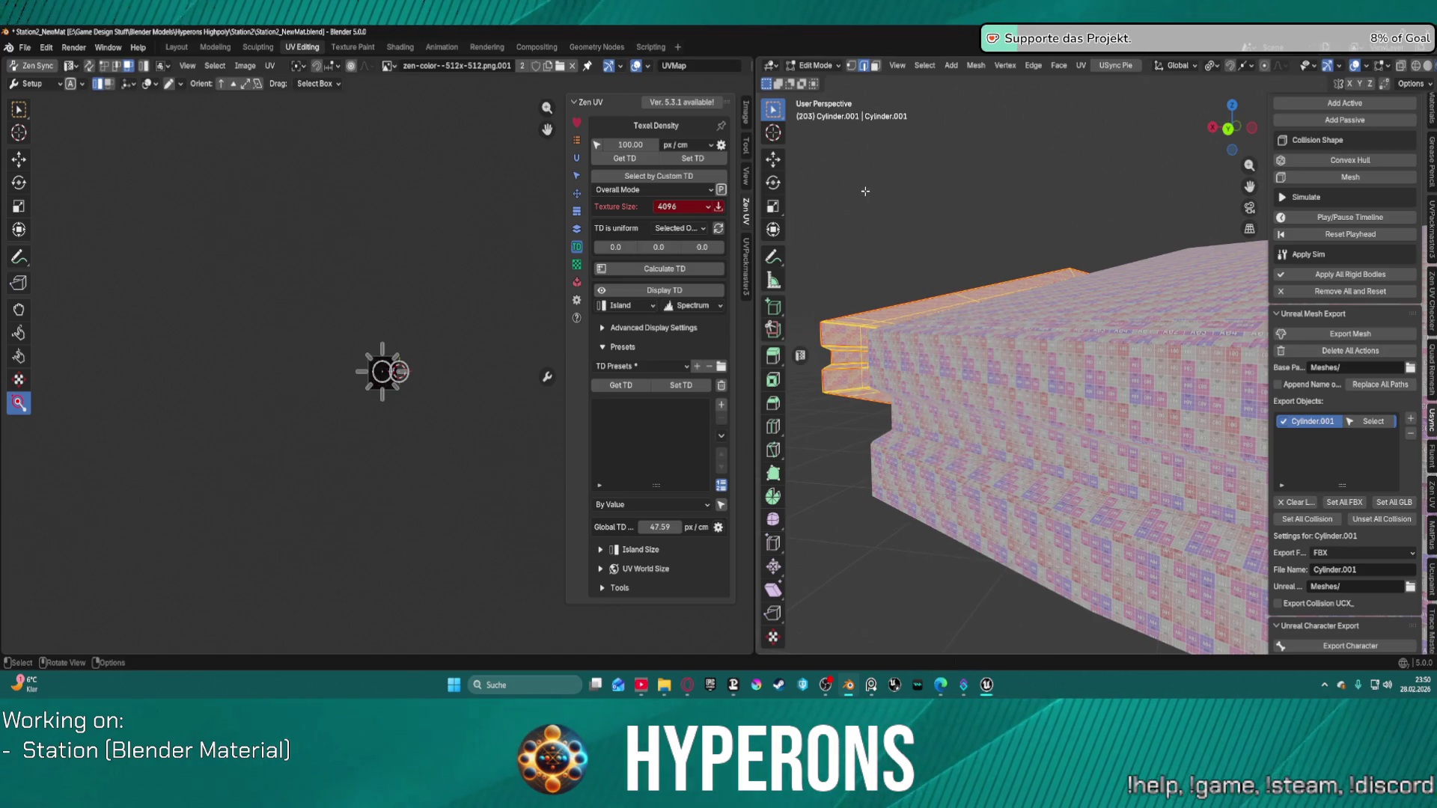
View the textured station ring in Blender's Layout workspace with Material Preview shading, then return to Unreal.
click(176, 46)
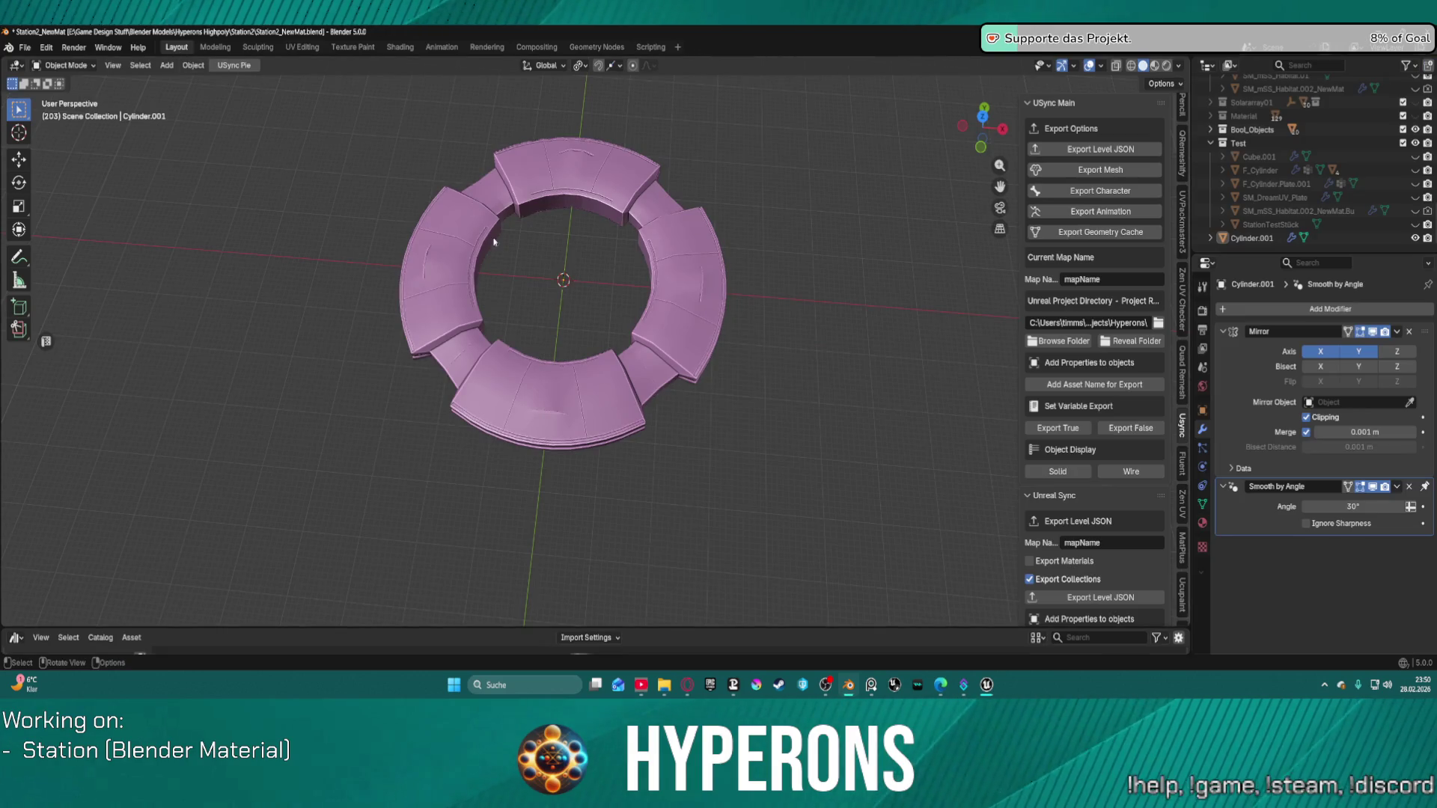
click(1154, 66)
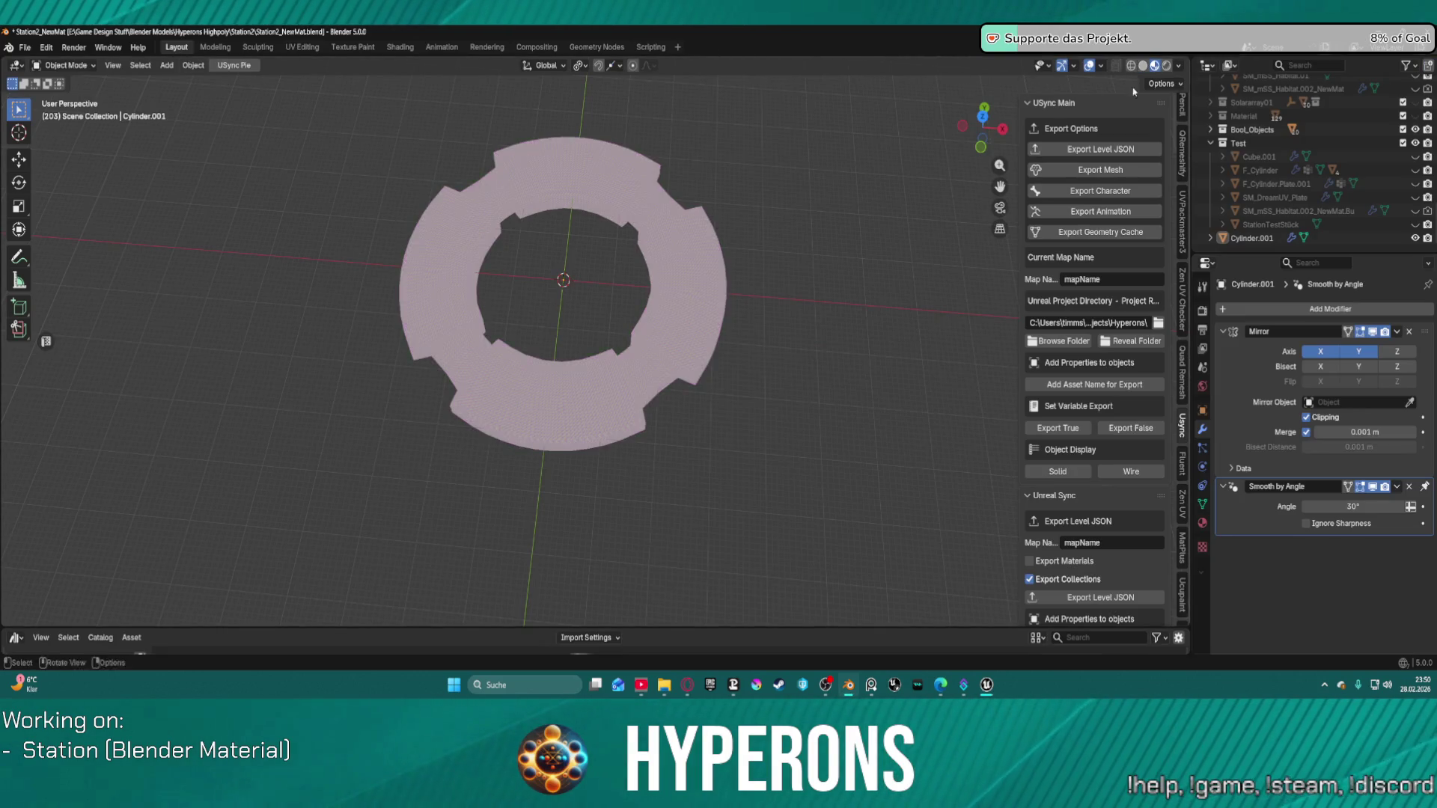
scroll(503, 468, up, 6)
scroll(502, 273, down, 8)
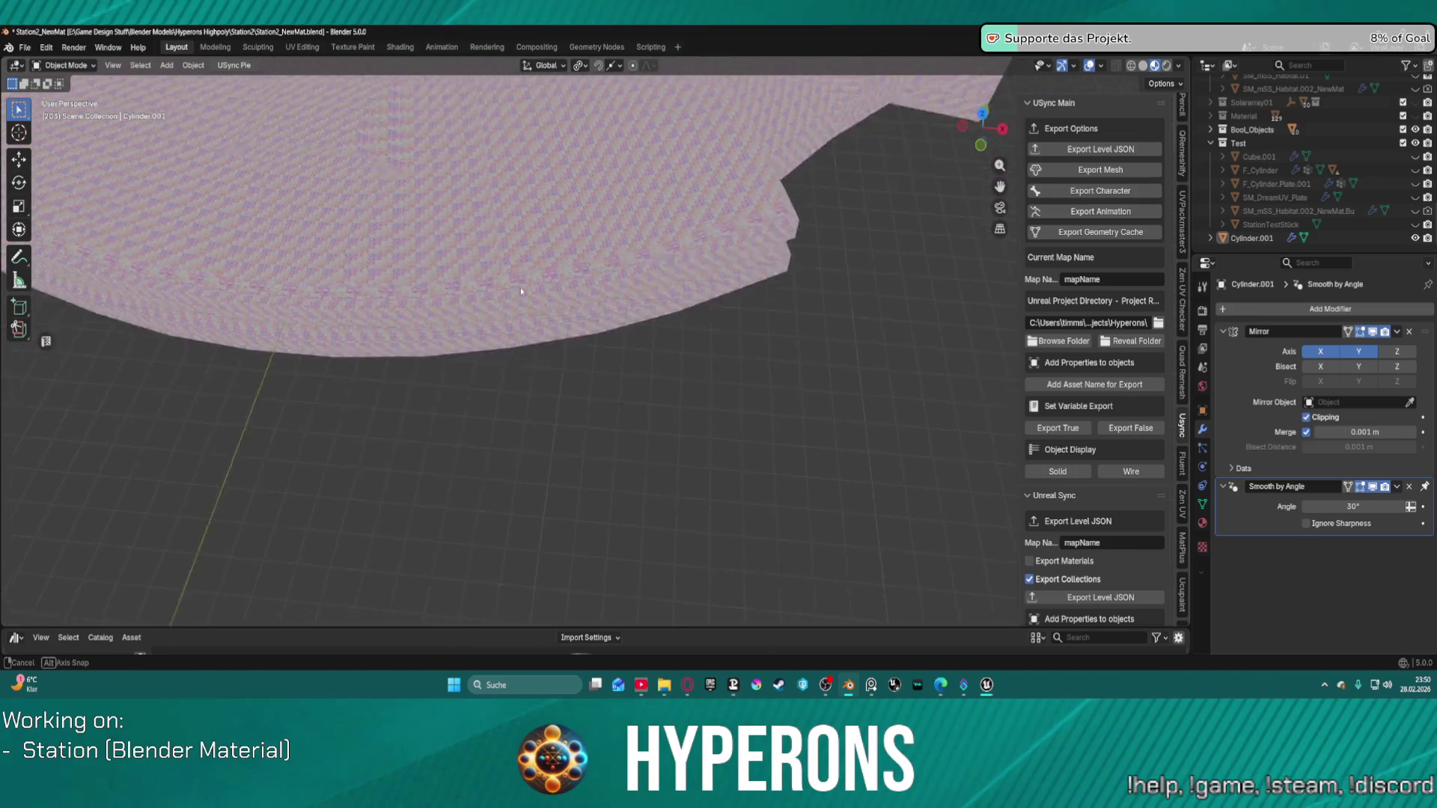
scroll(644, 420, up, 6)
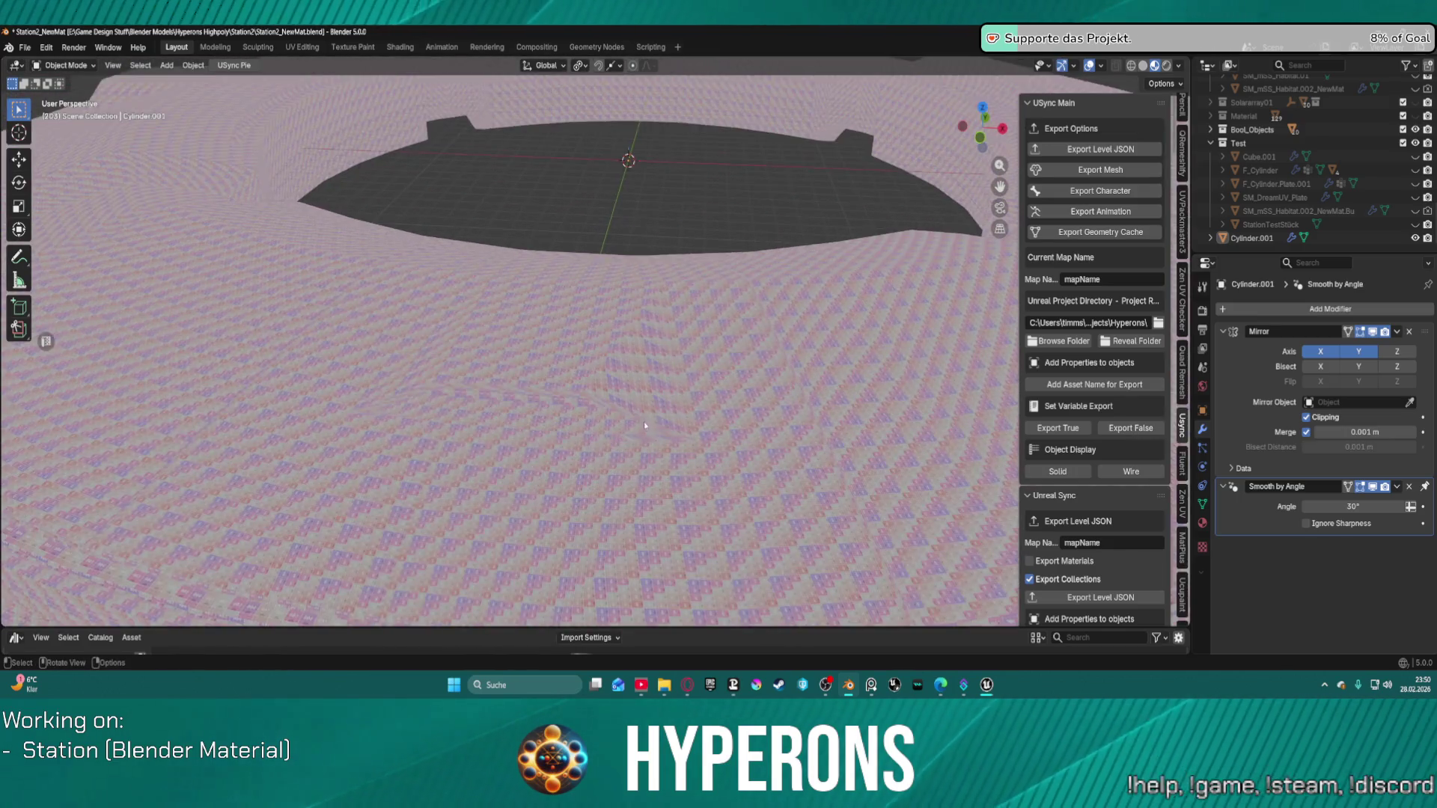
scroll(719, 415, down, 2)
scroll(719, 415, up, 4)
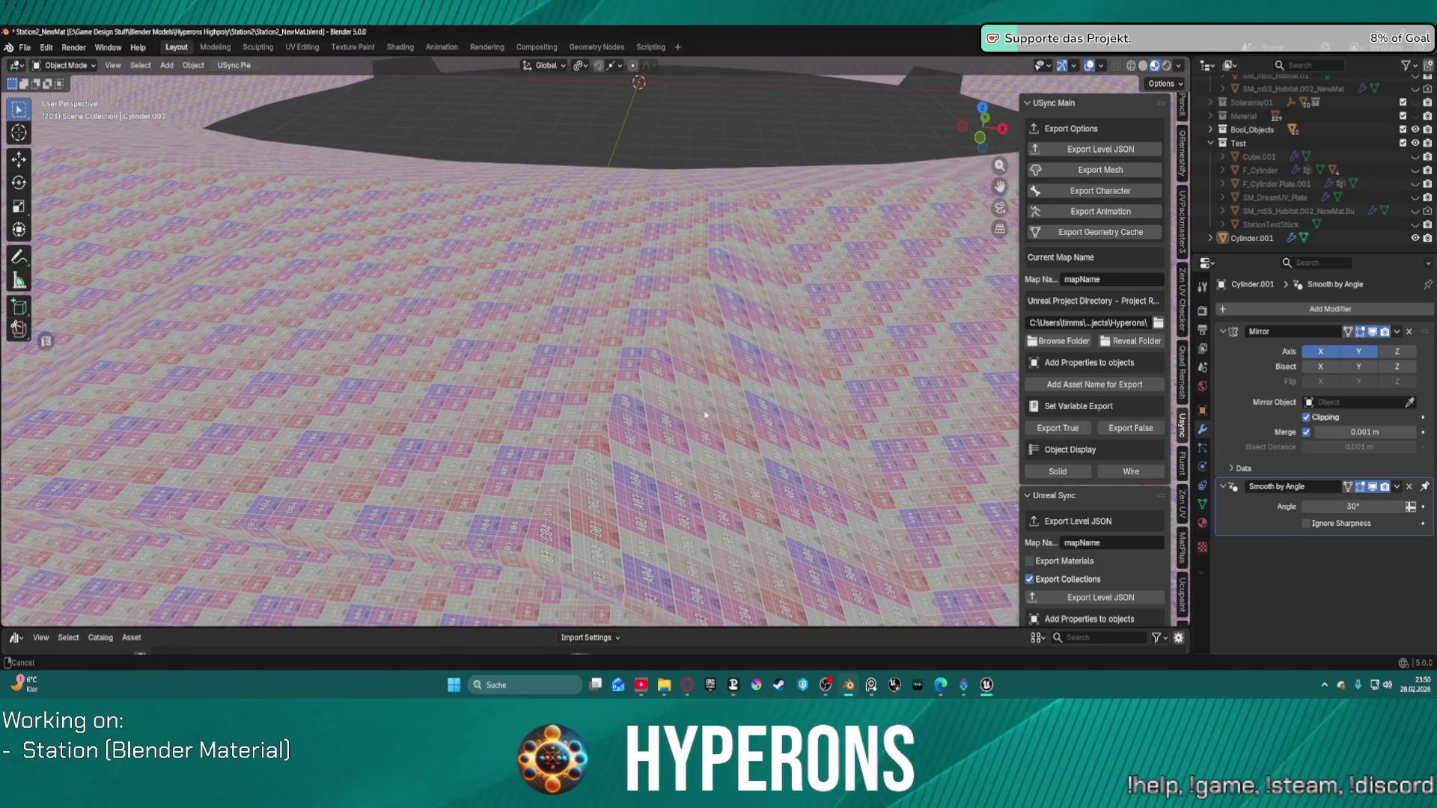
scroll(669, 390, down, 5)
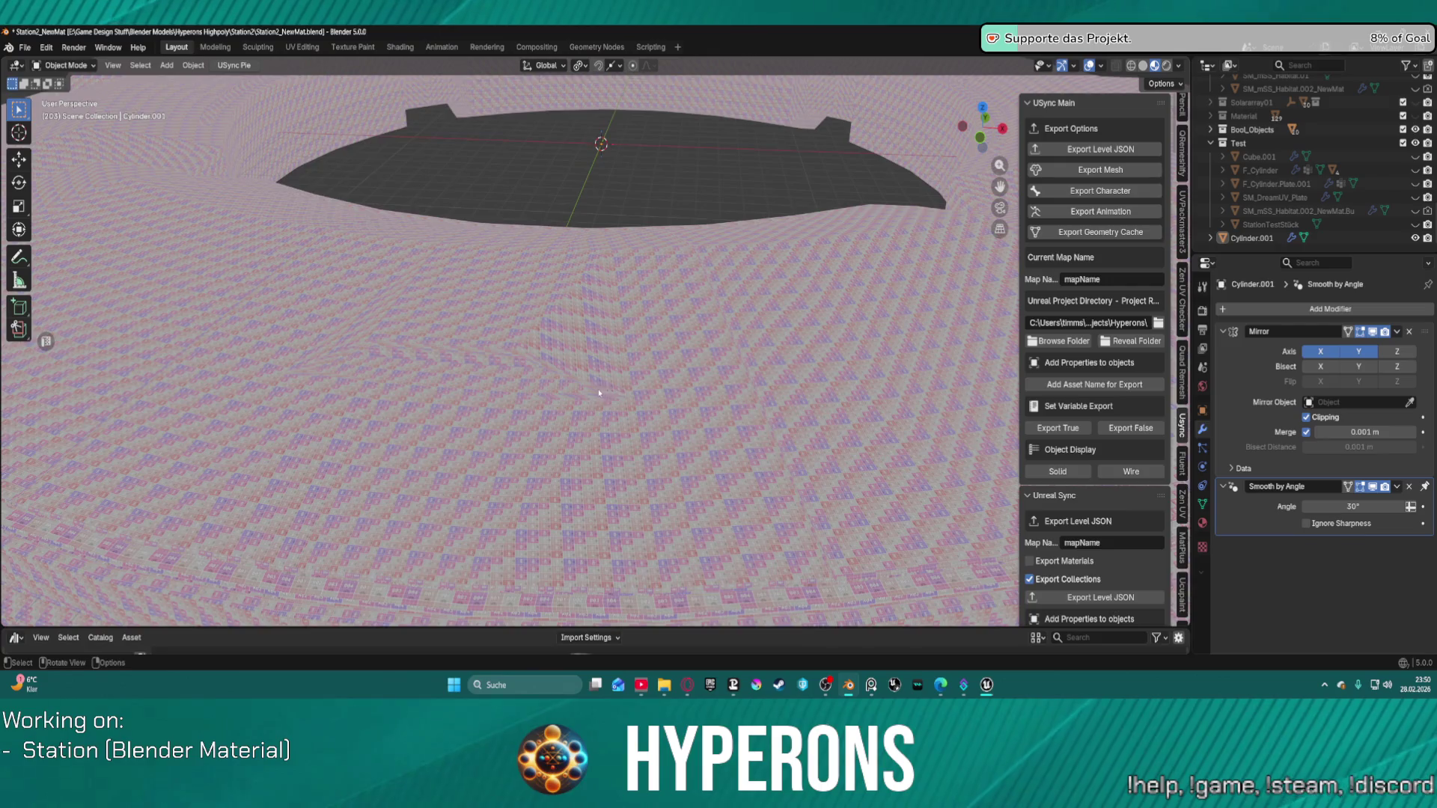
scroll(607, 385, down, 6)
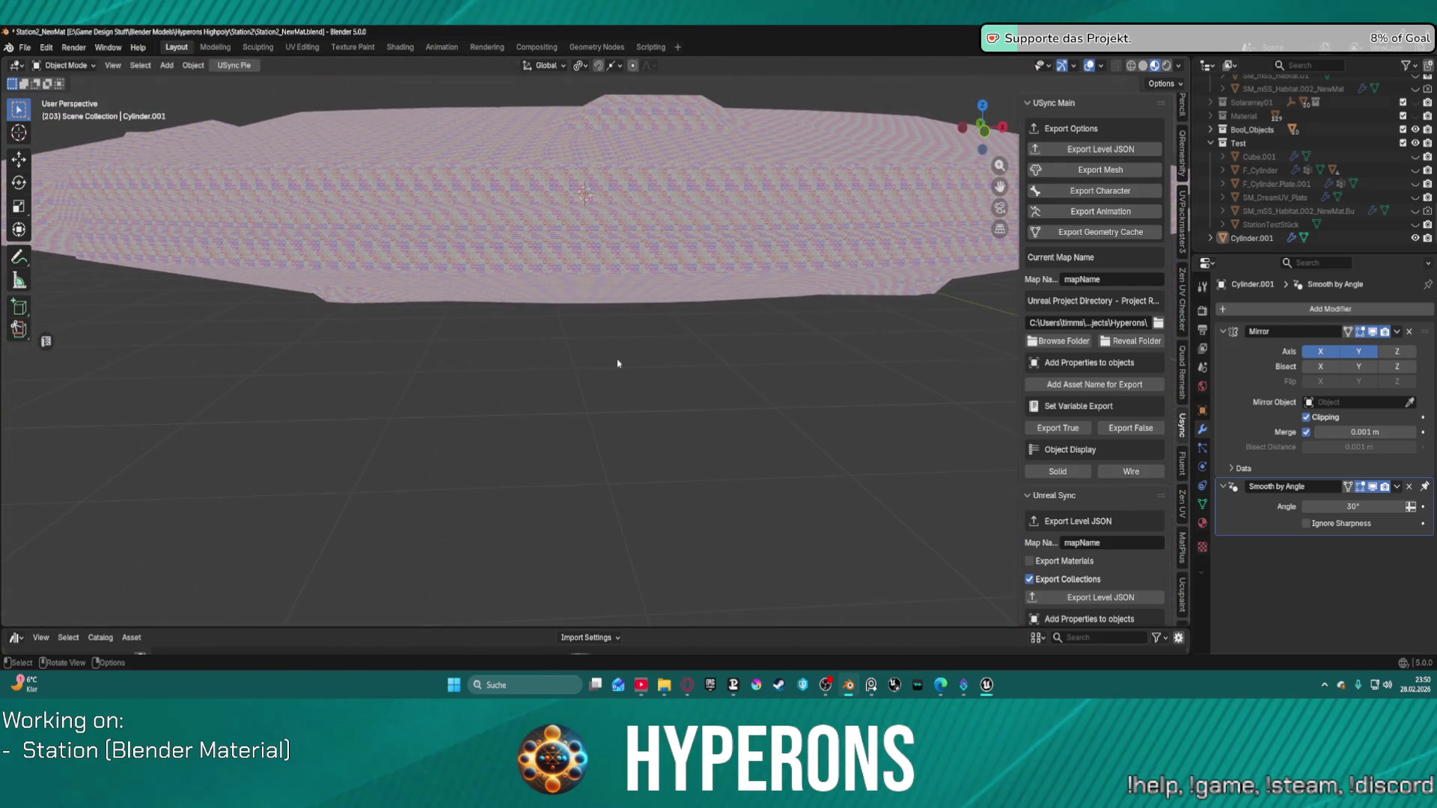
scroll(618, 364, up, 5)
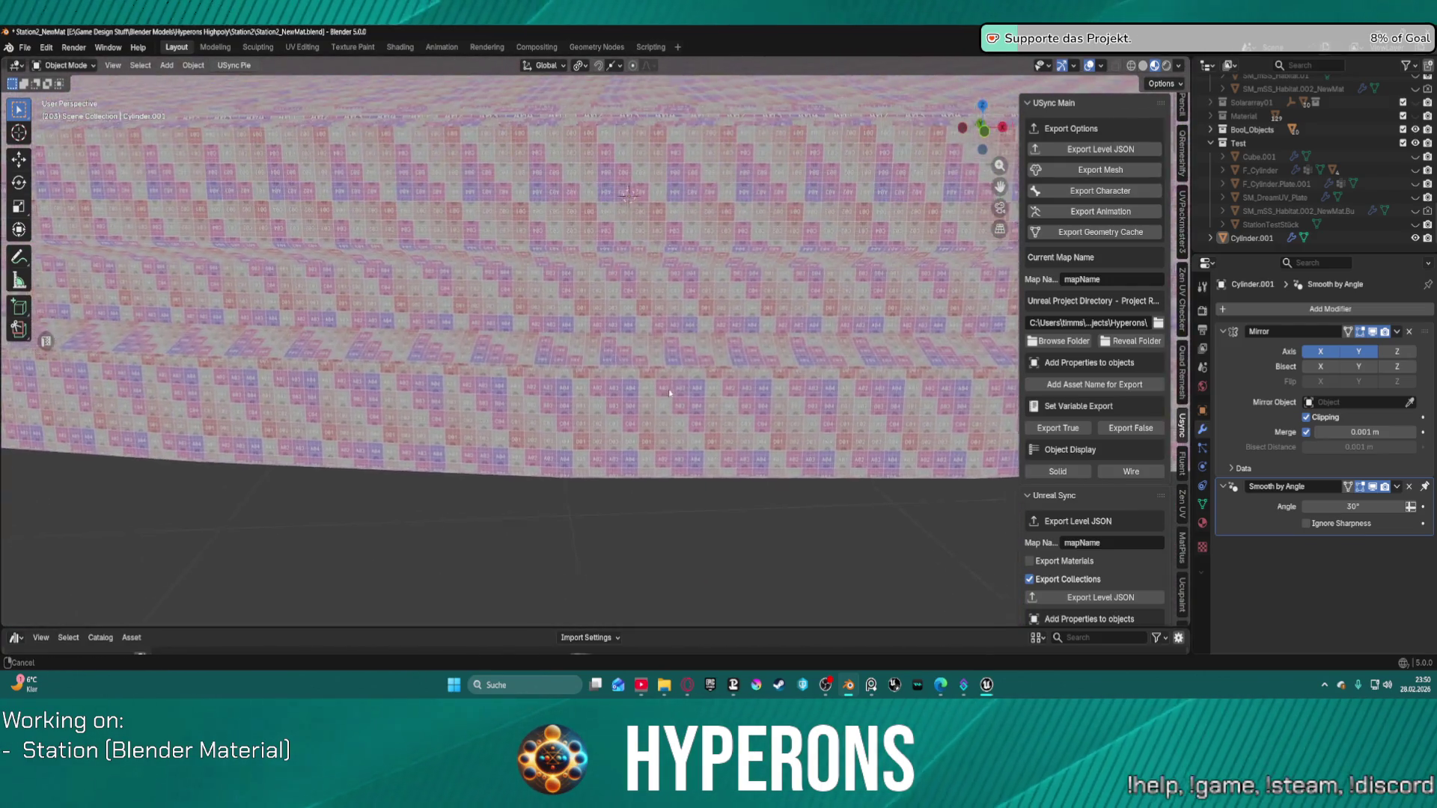
scroll(669, 391, up, 3)
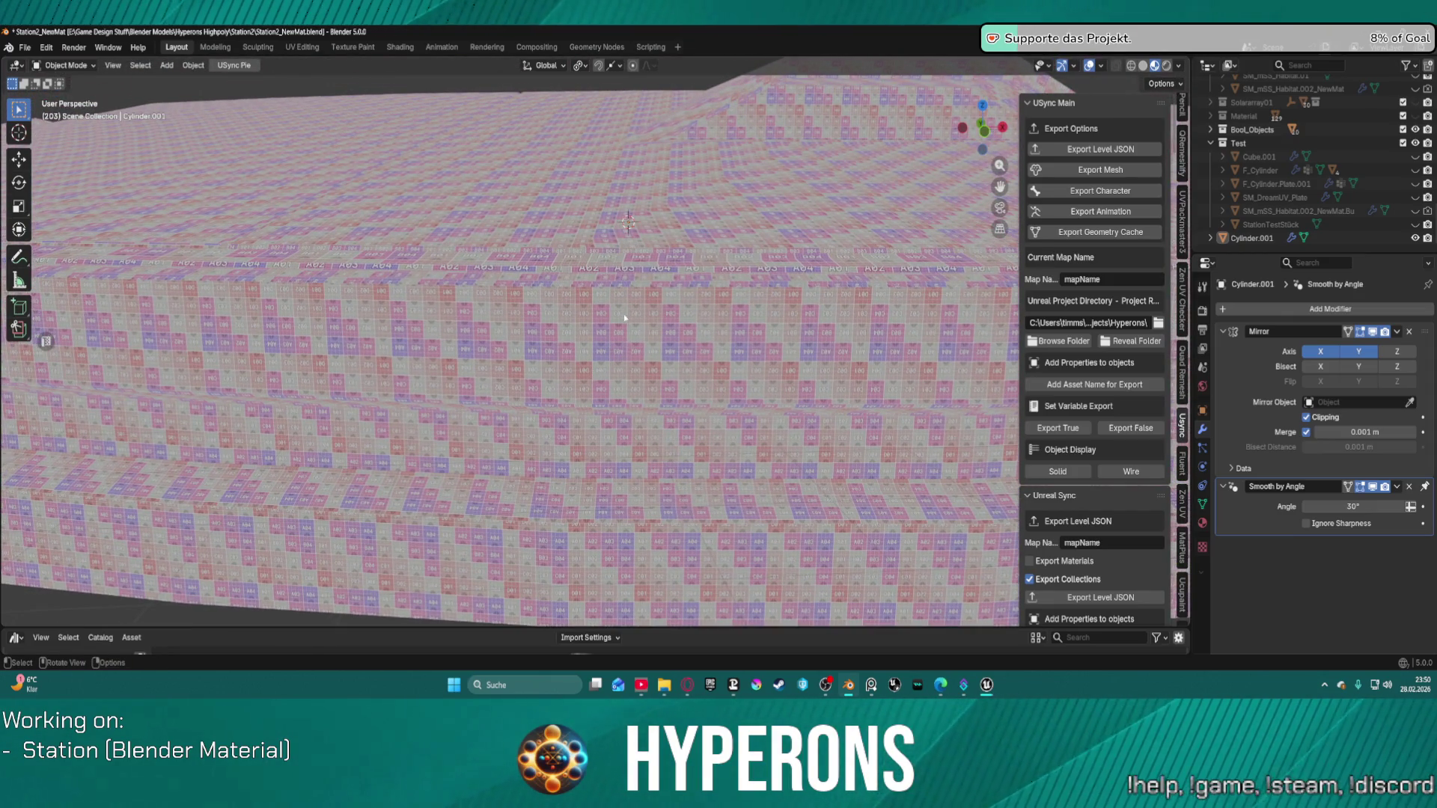
scroll(625, 317, down, 5)
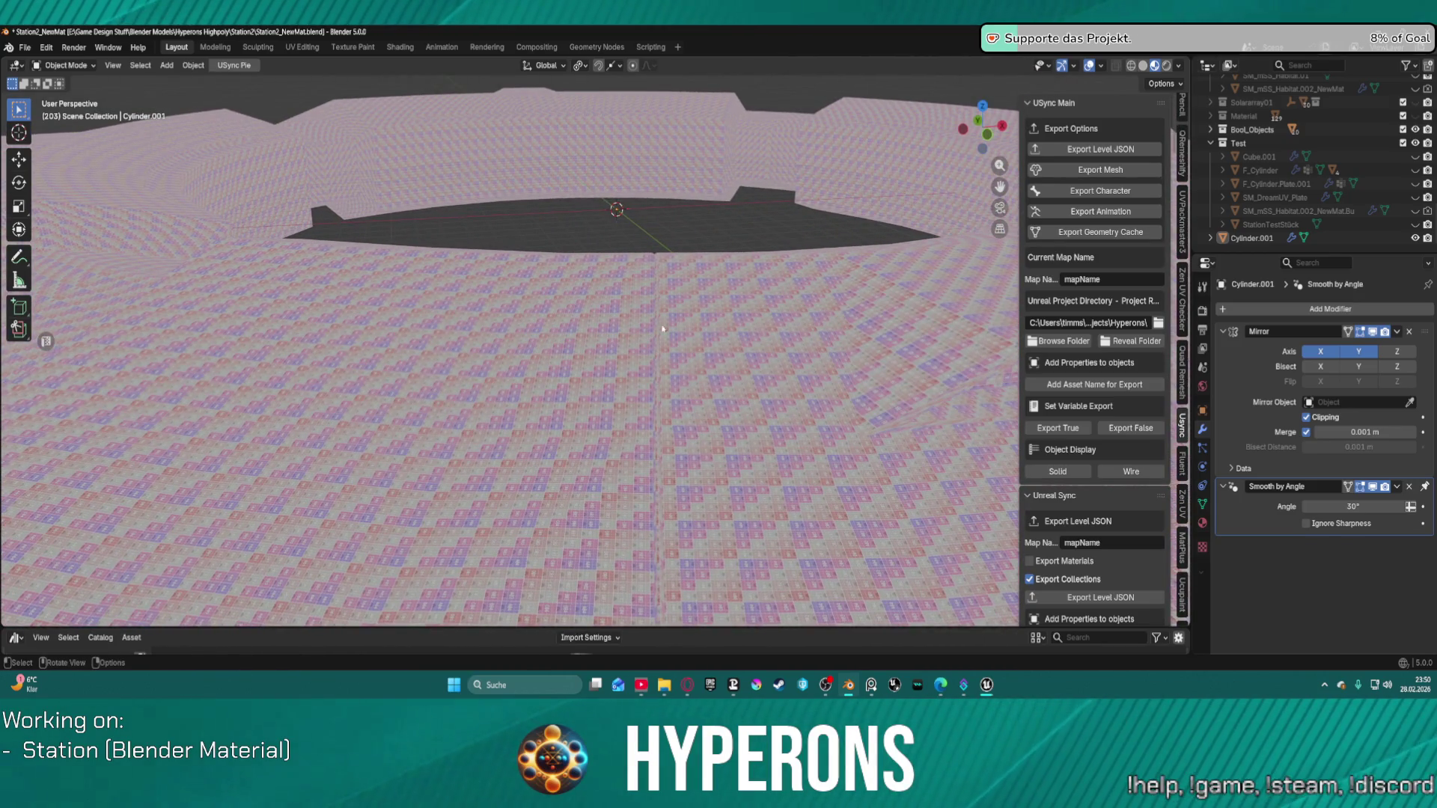
click(989, 685)
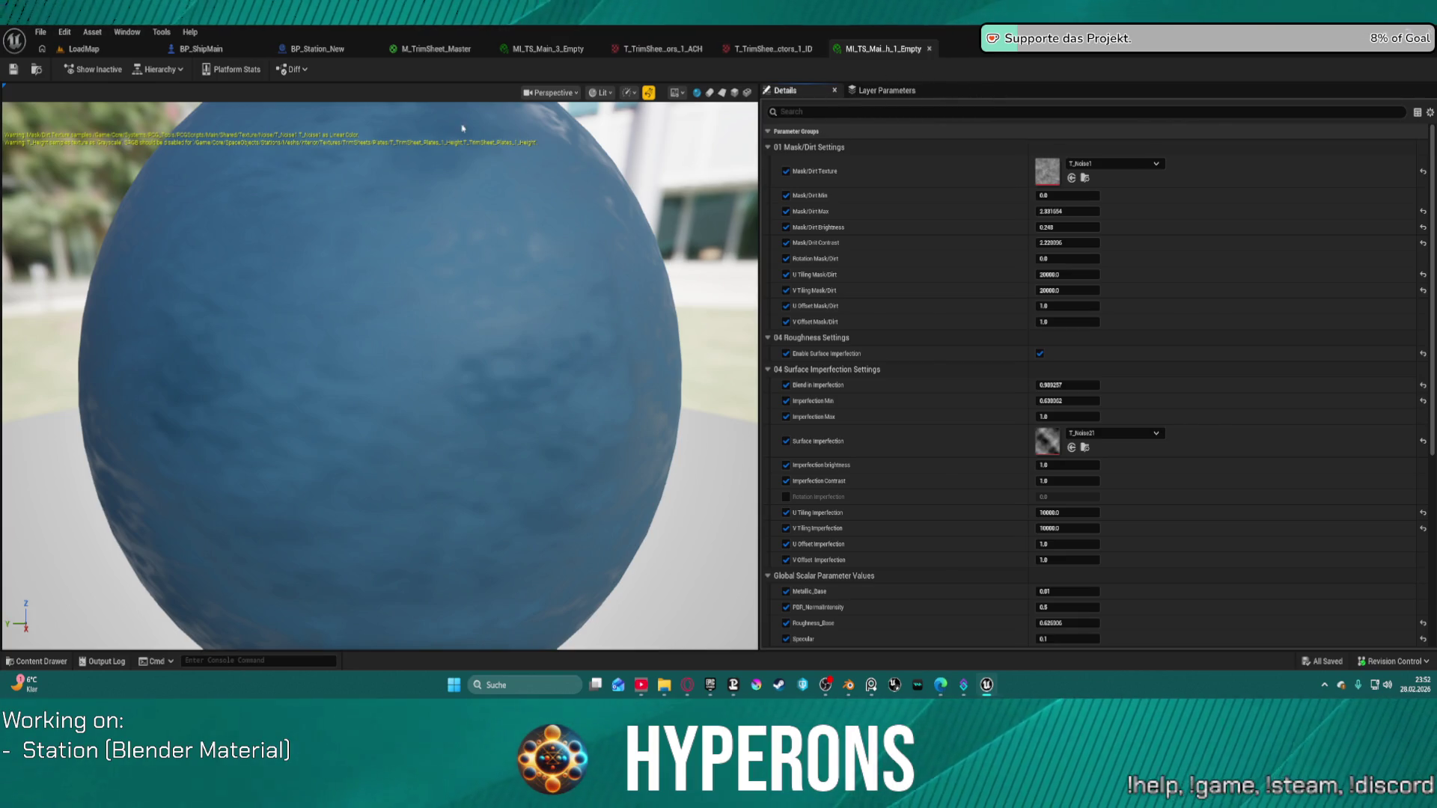
Switch back to the LoadMap level tab once the editor finishes loading.
click(90, 49)
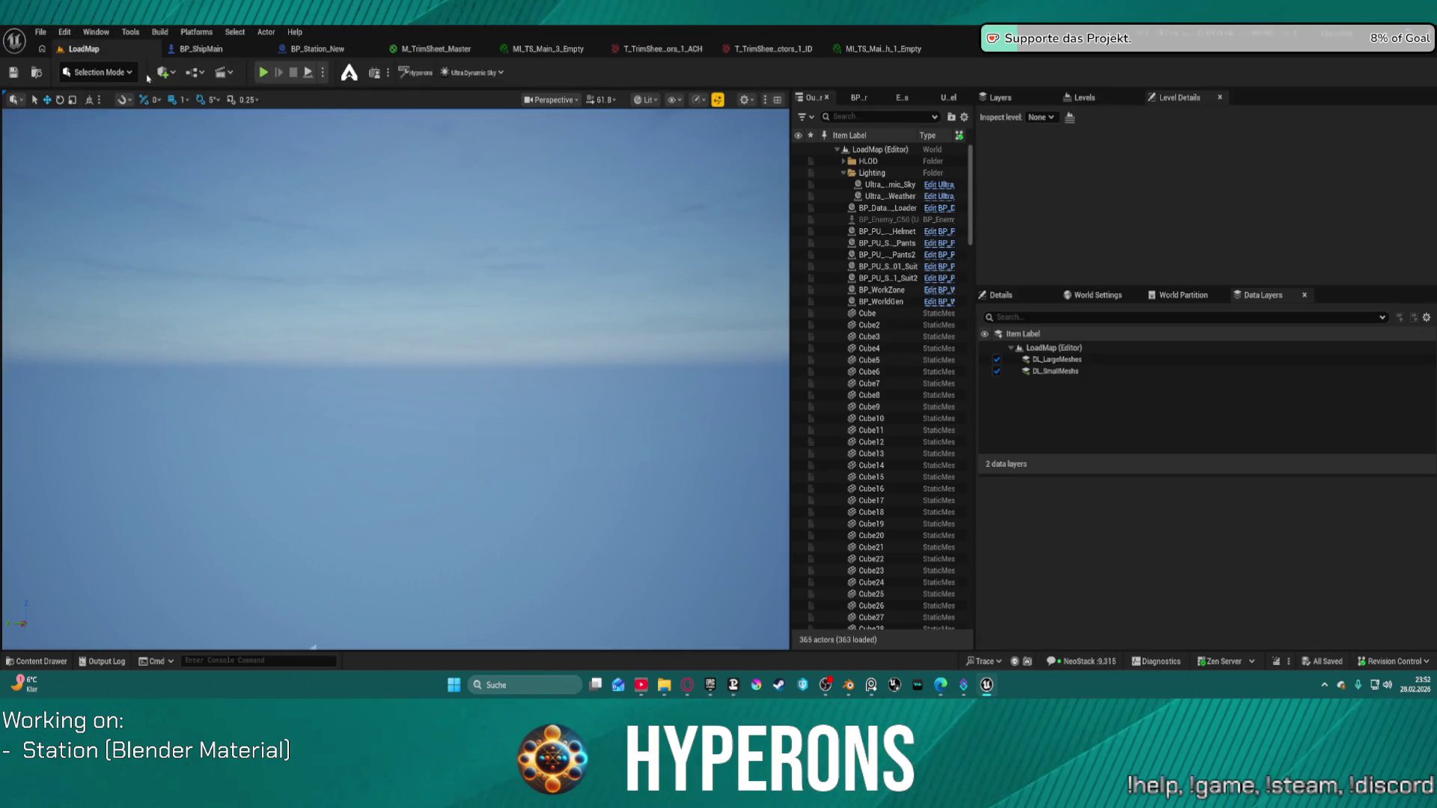
Load the DEV_StationUV level from Recent Levels and fly over the station.
click(43, 33)
mouse_move(112, 117)
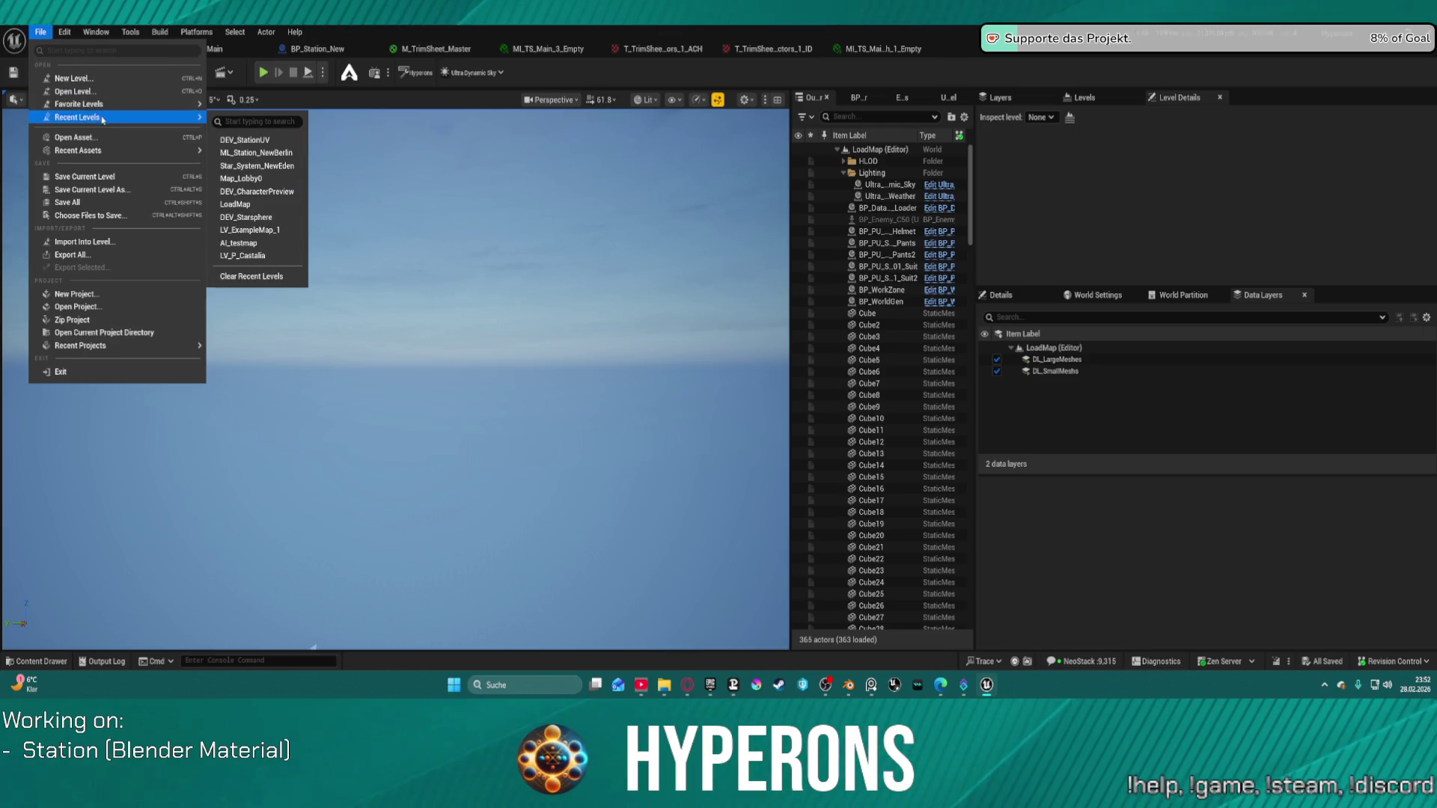
click(303, 142)
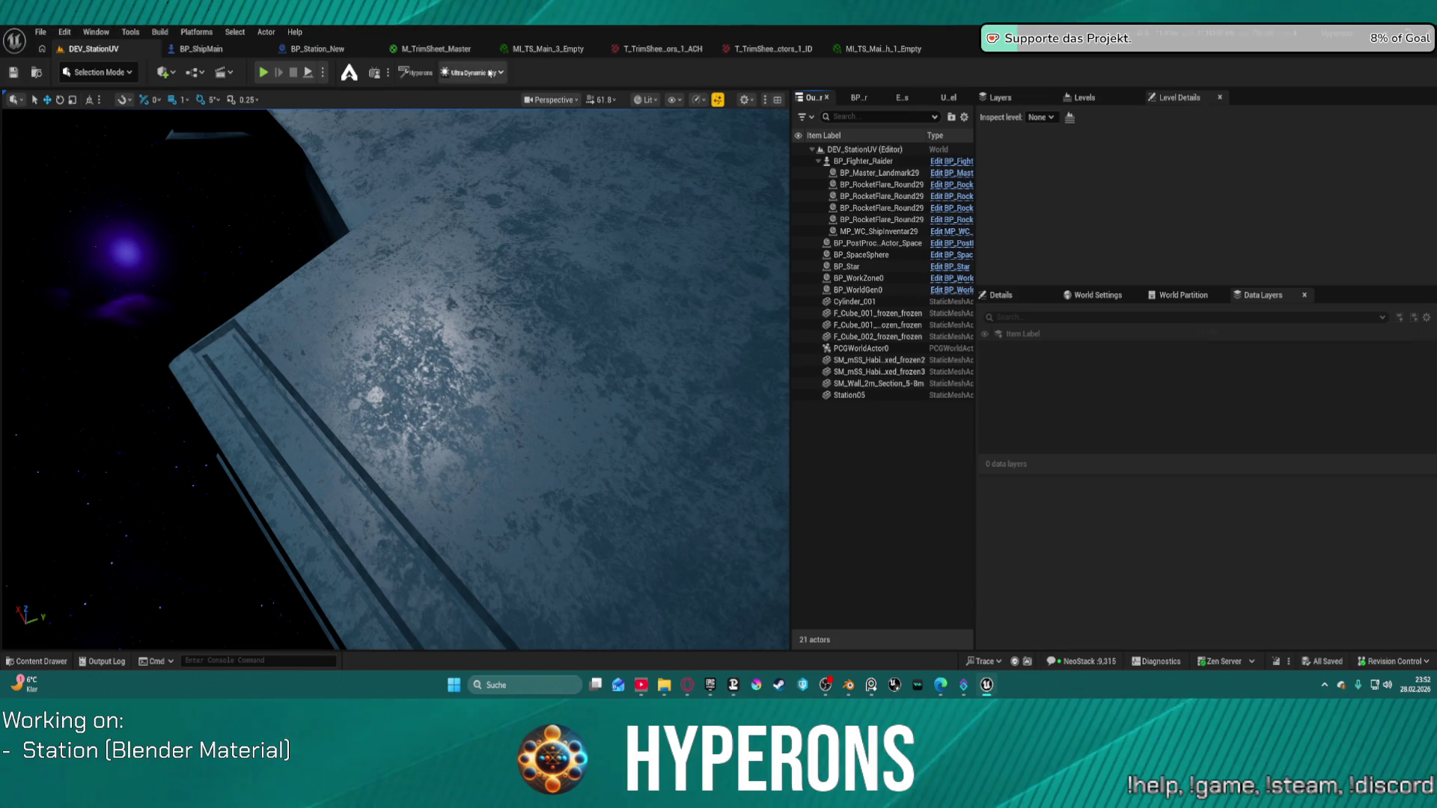
mouse_move(515, 224)
mouse_down()
mouse_move(520, 239)
mouse_move(493, 230)
mouse_up()
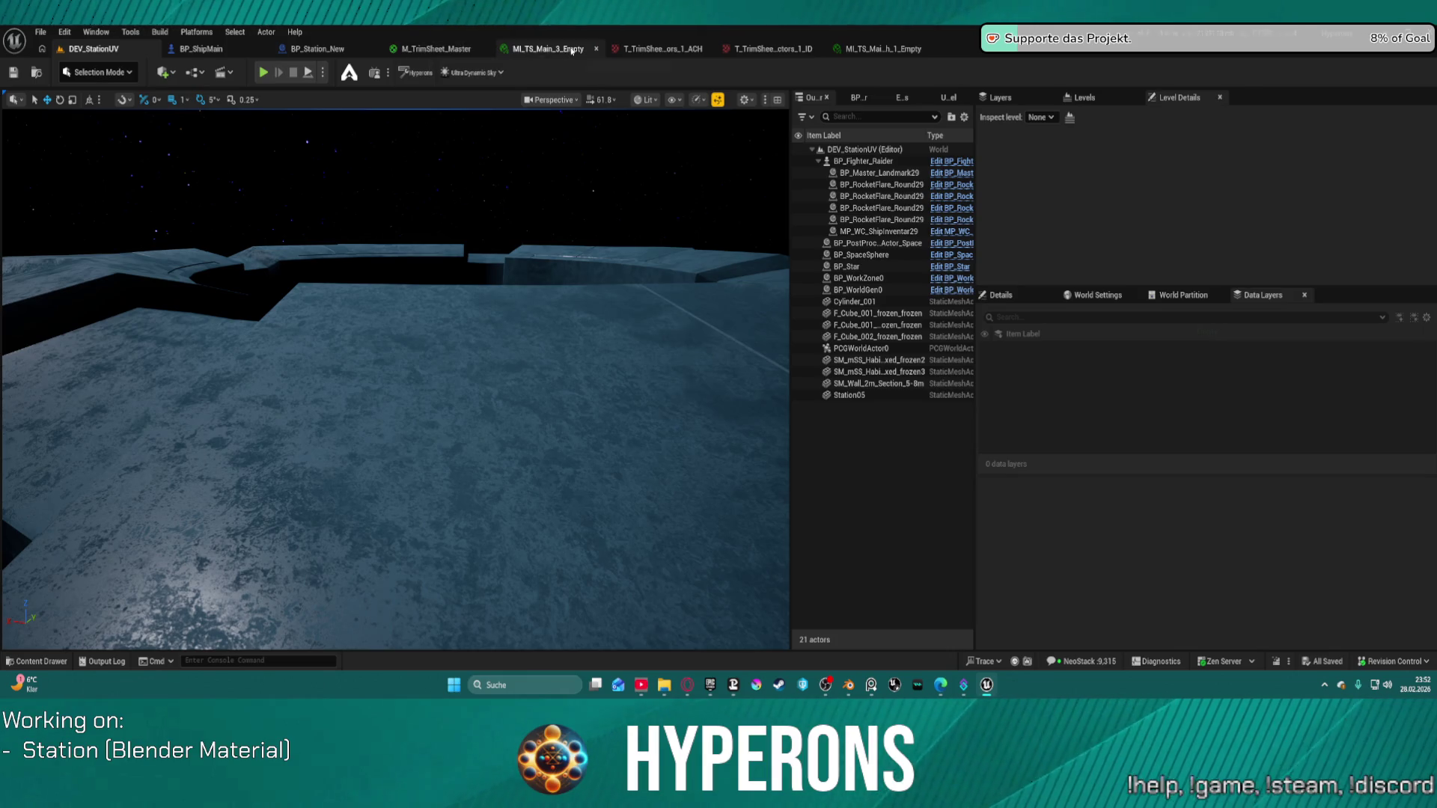
Close the material instance editor and float M_TrimSheet_Master in its own maximized window.
click(898, 48)
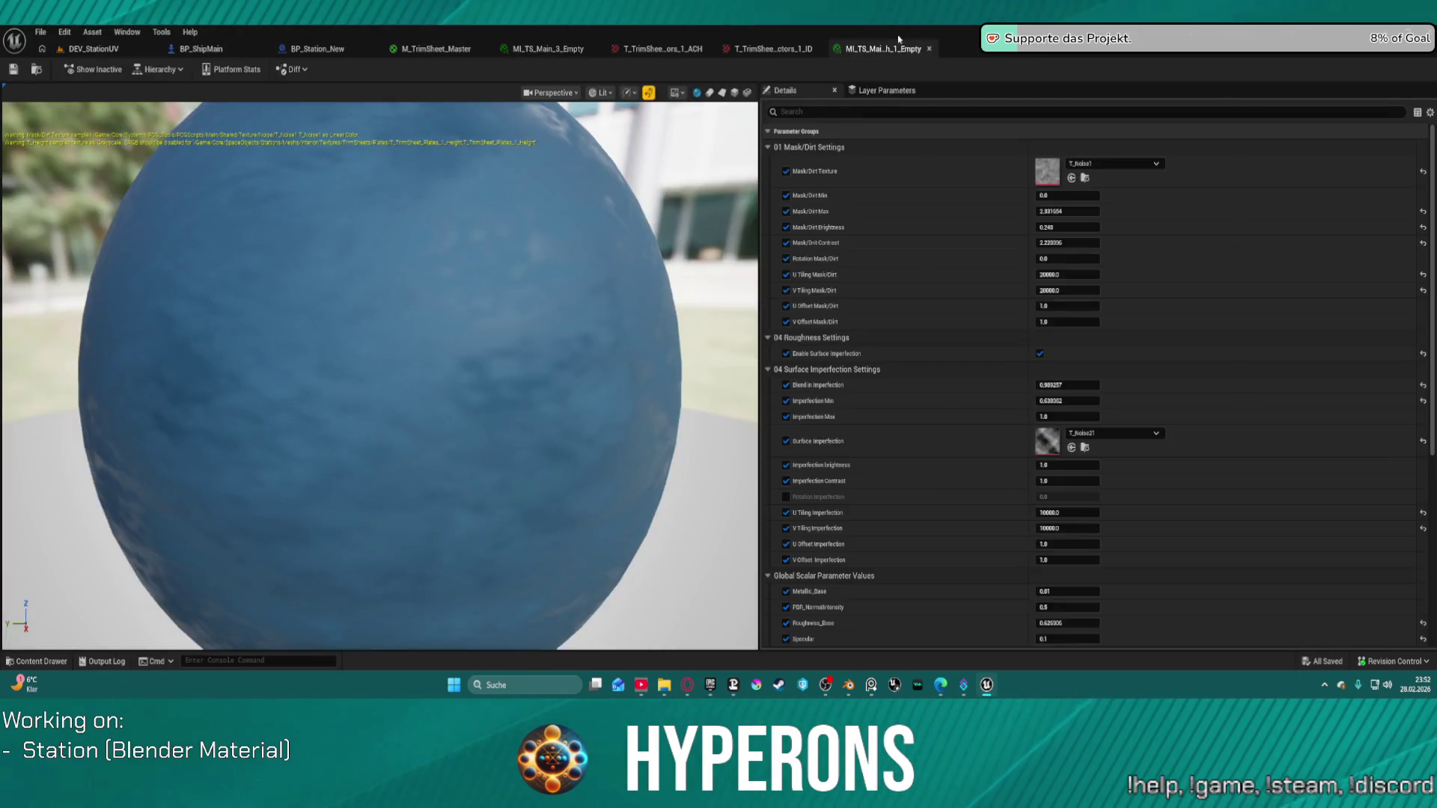
click(929, 48)
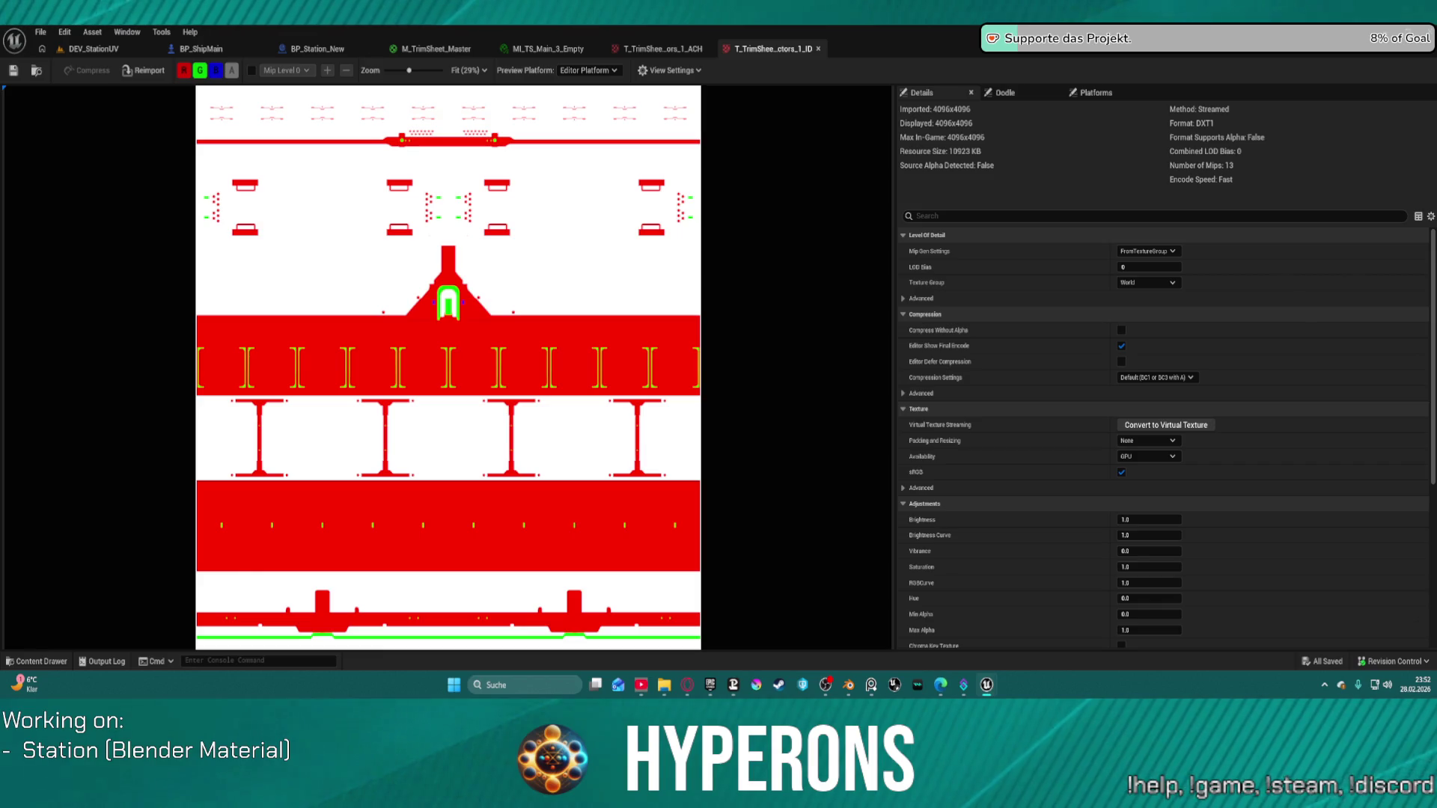
mouse_move(446, 50)
mouse_down()
mouse_move(480, 174)
mouse_move(641, 221)
mouse_up()
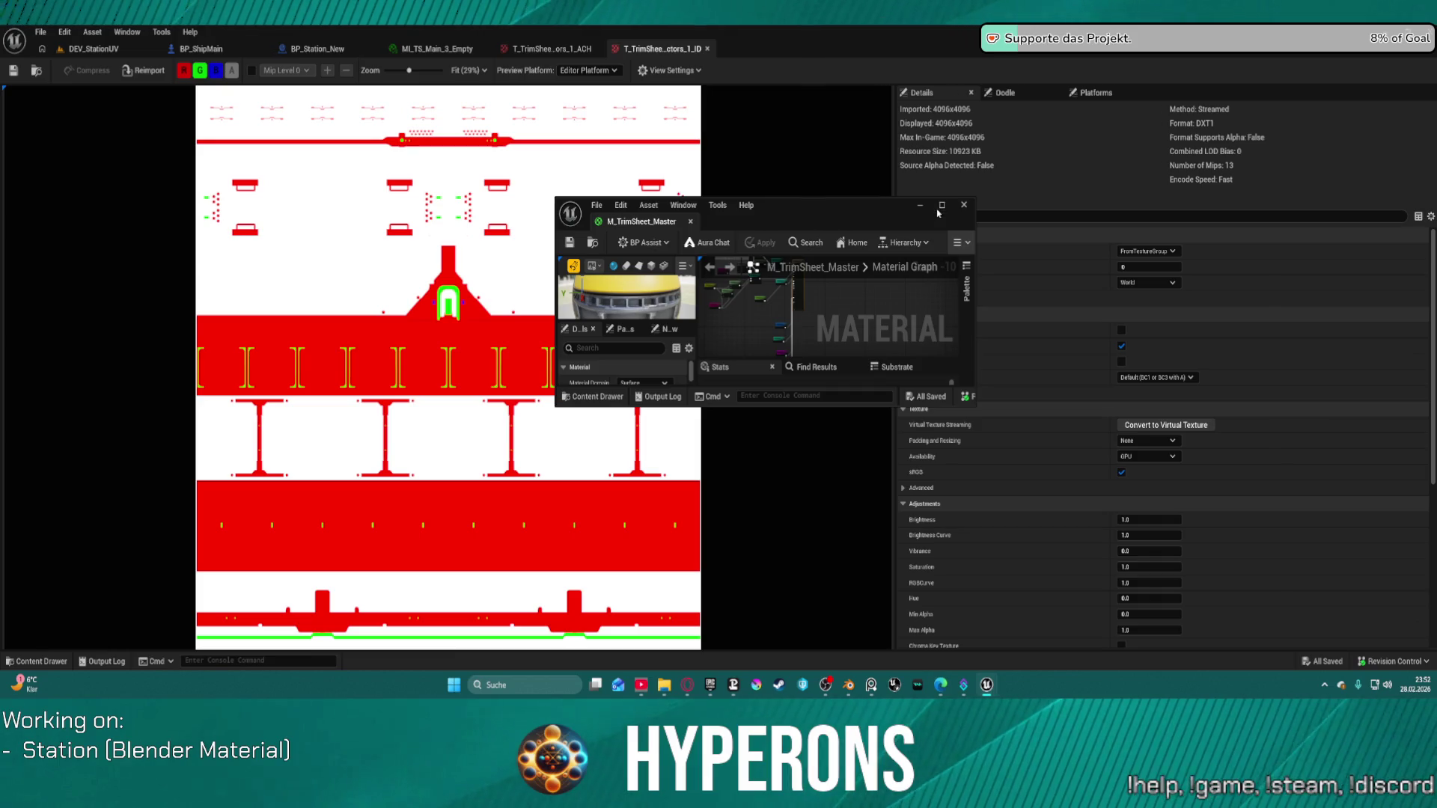
click(940, 206)
Delete the Add node and connect Roughness_1 to the material's Roughness input.
drag(682, 273, 844, 365)
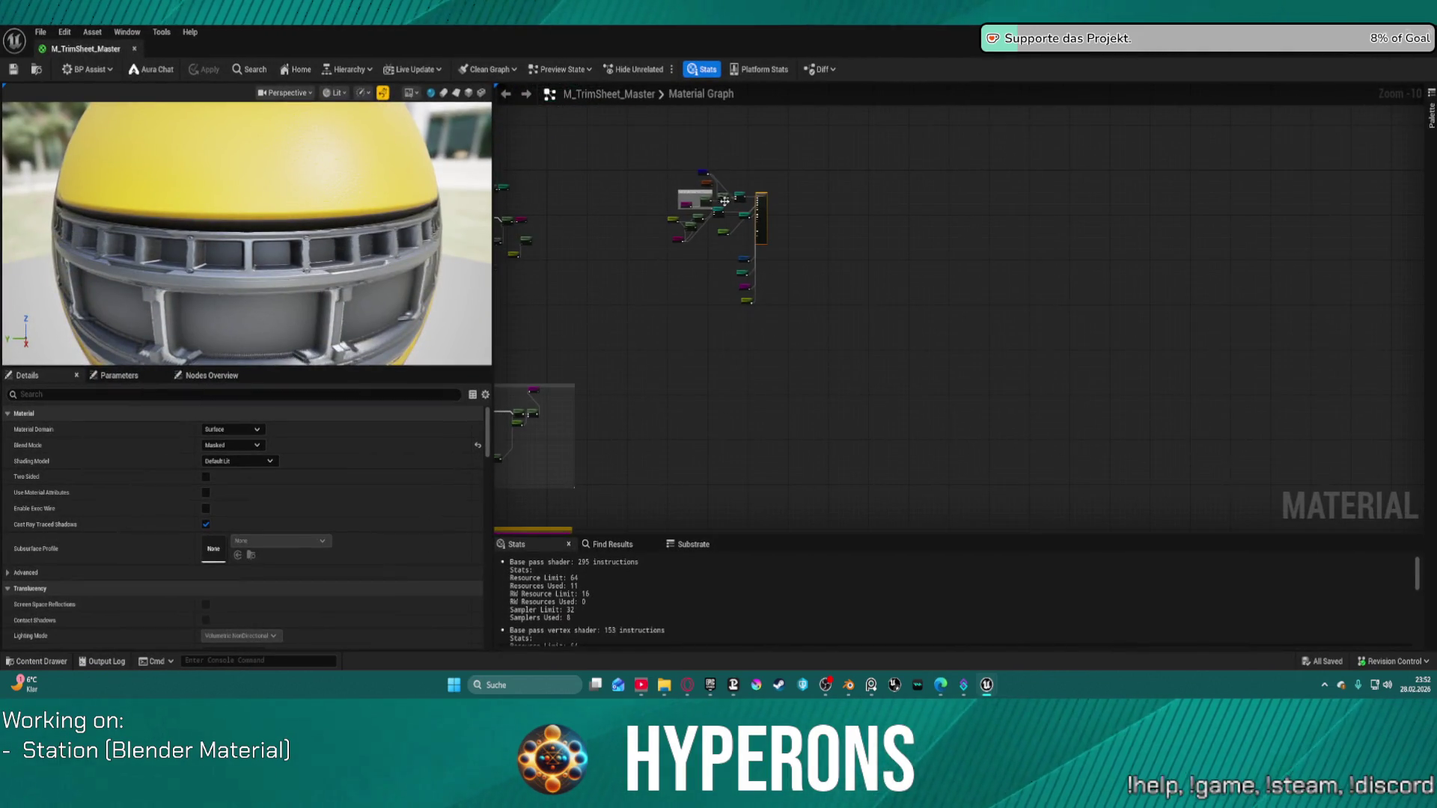
scroll(724, 200, up, 10)
scroll(783, 330, down, 3)
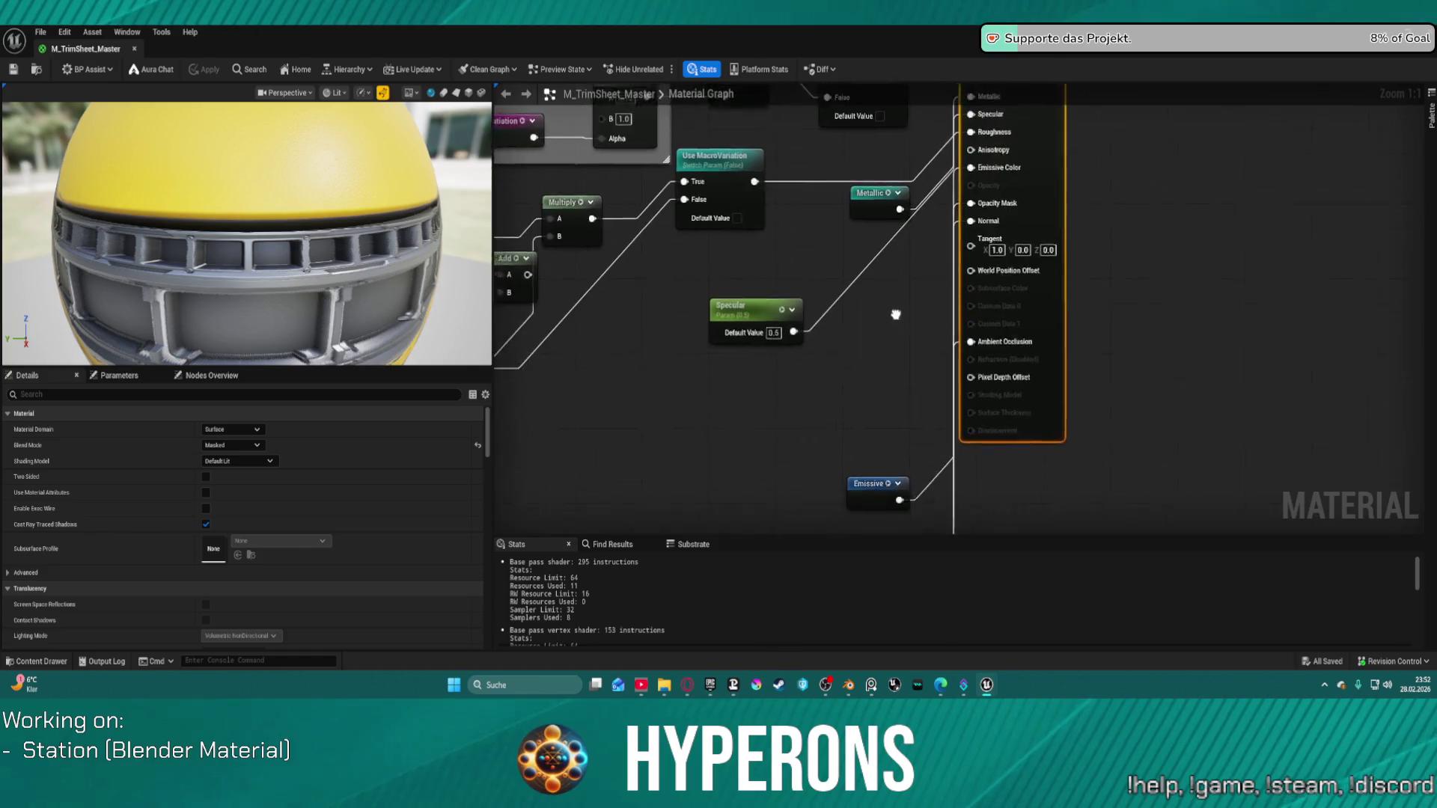
drag(892, 288, 1018, 303)
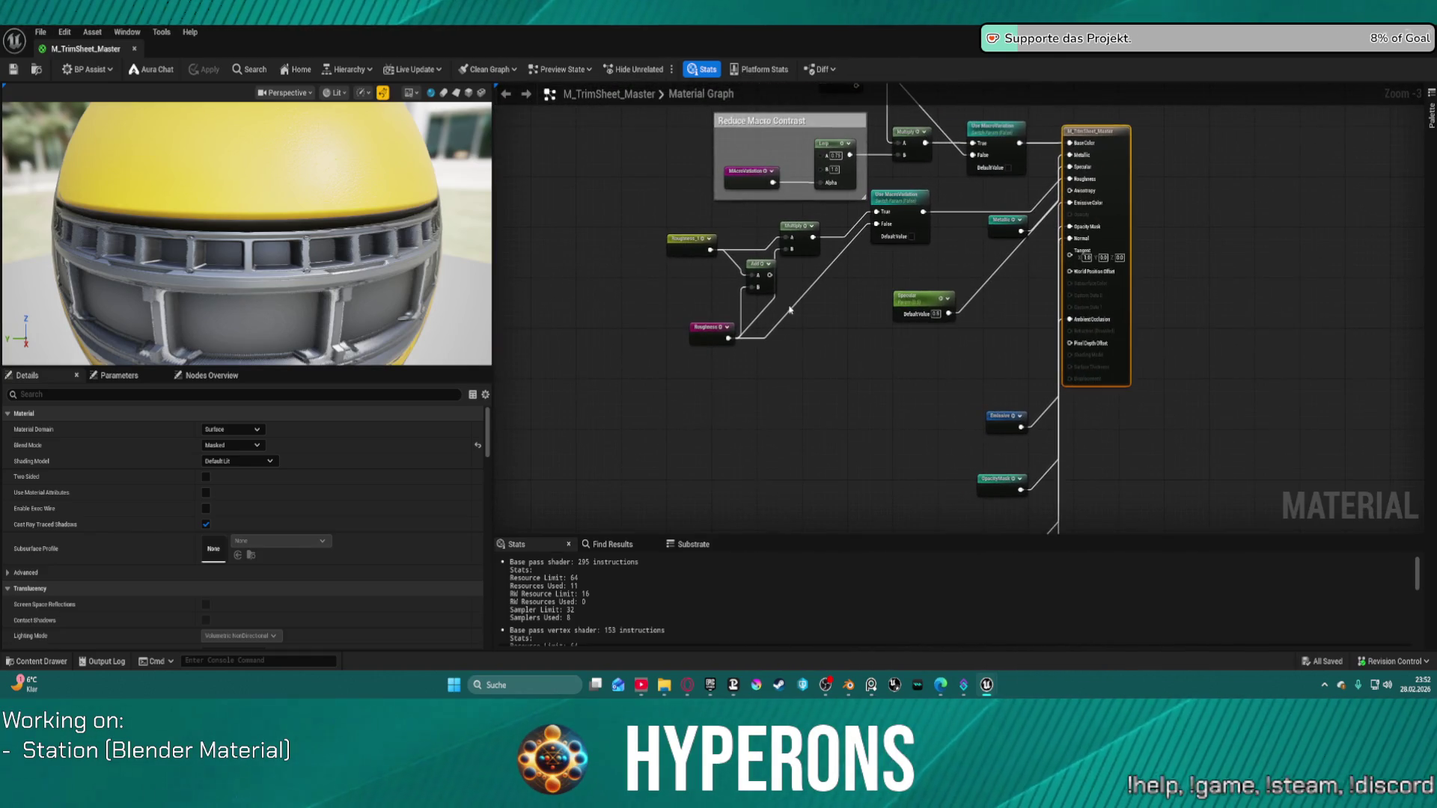
click(758, 273)
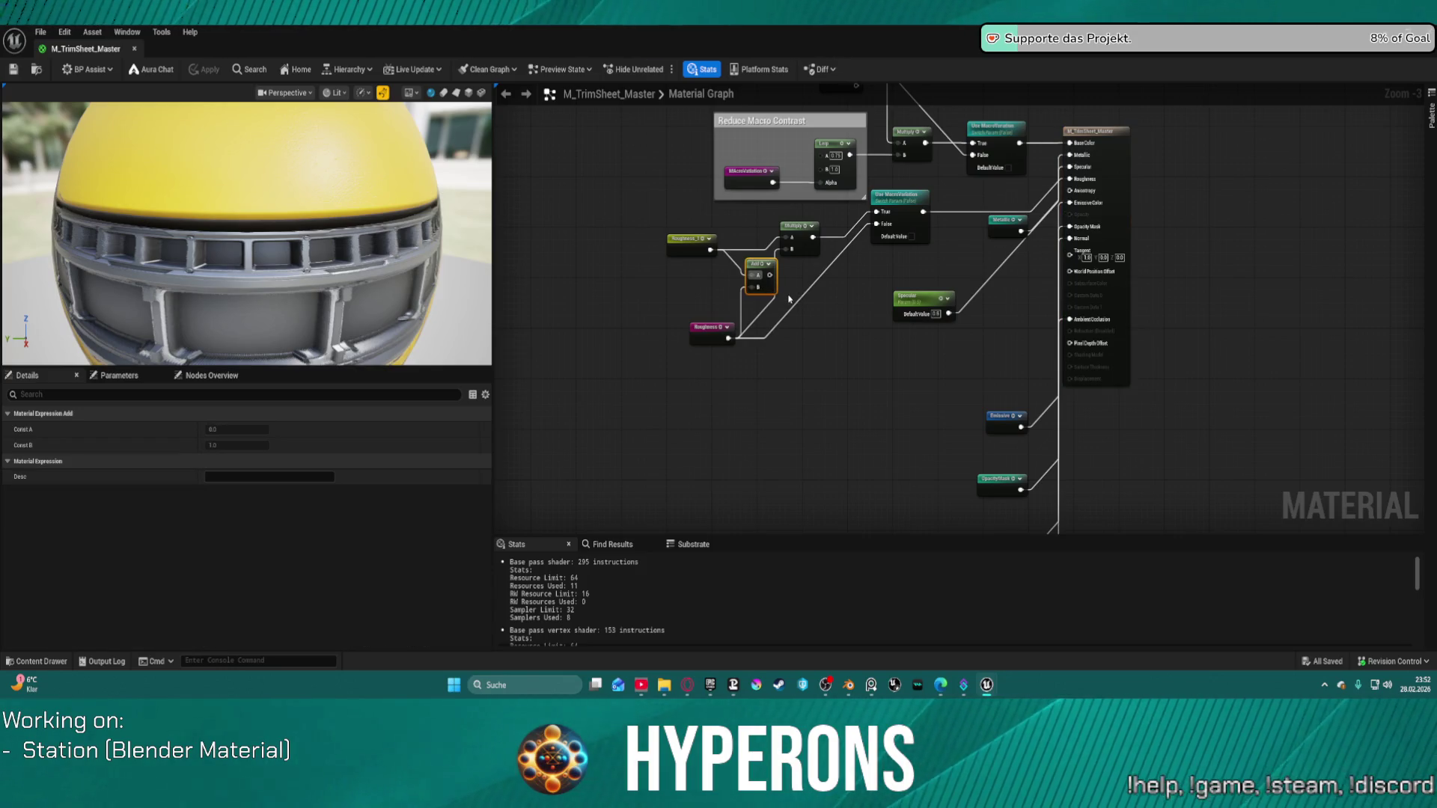
key(Delete)
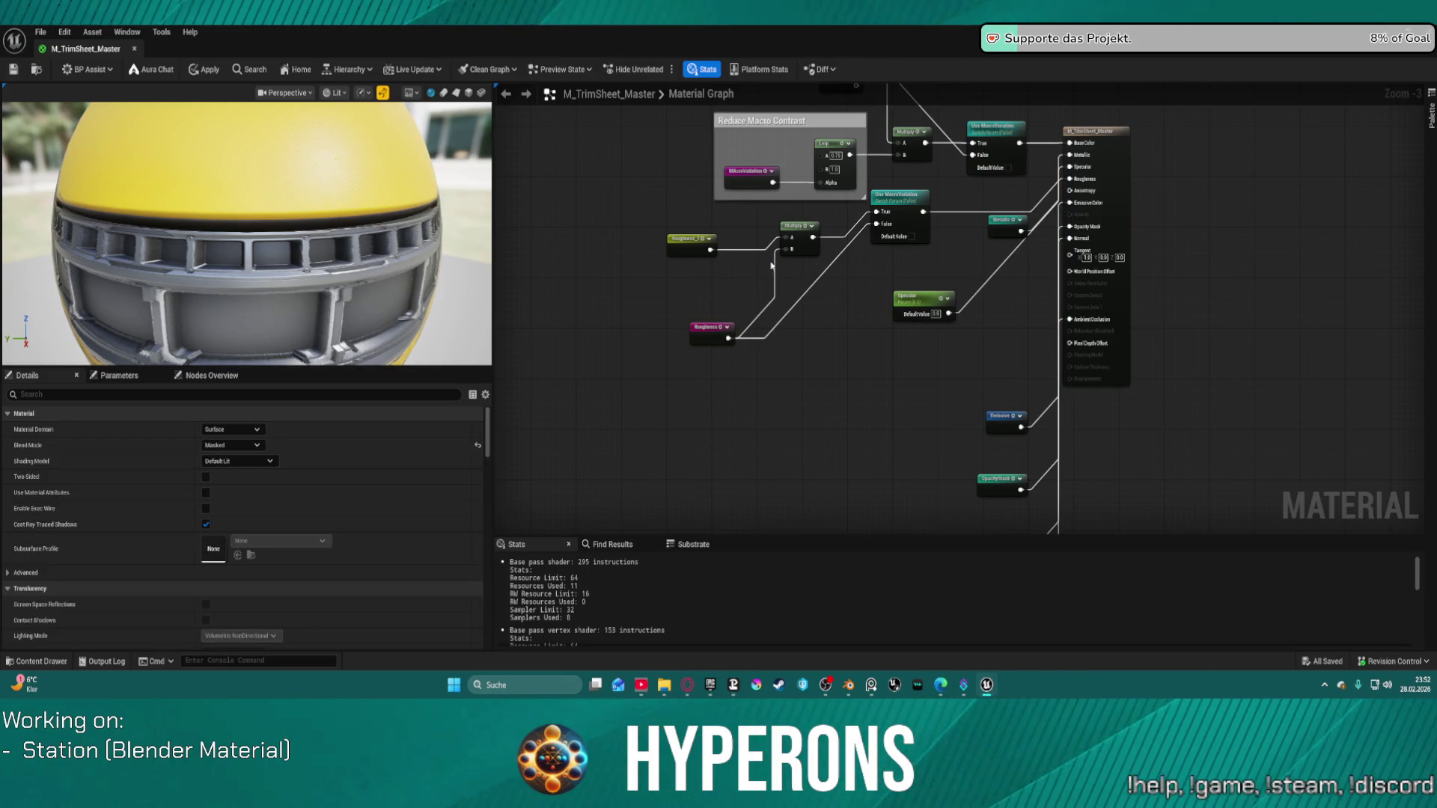
mouse_move(709, 249)
mouse_down()
mouse_move(1047, 199)
mouse_move(1071, 180)
mouse_up()
Move the Multiply and Use MacroVariation nodes closer to Roughness, viewing the imperfection group.
drag(907, 256, 797, 234)
mouse_move(886, 214)
mouse_down()
mouse_move(826, 266)
mouse_move(772, 277)
mouse_up()
scroll(798, 355, down, 2)
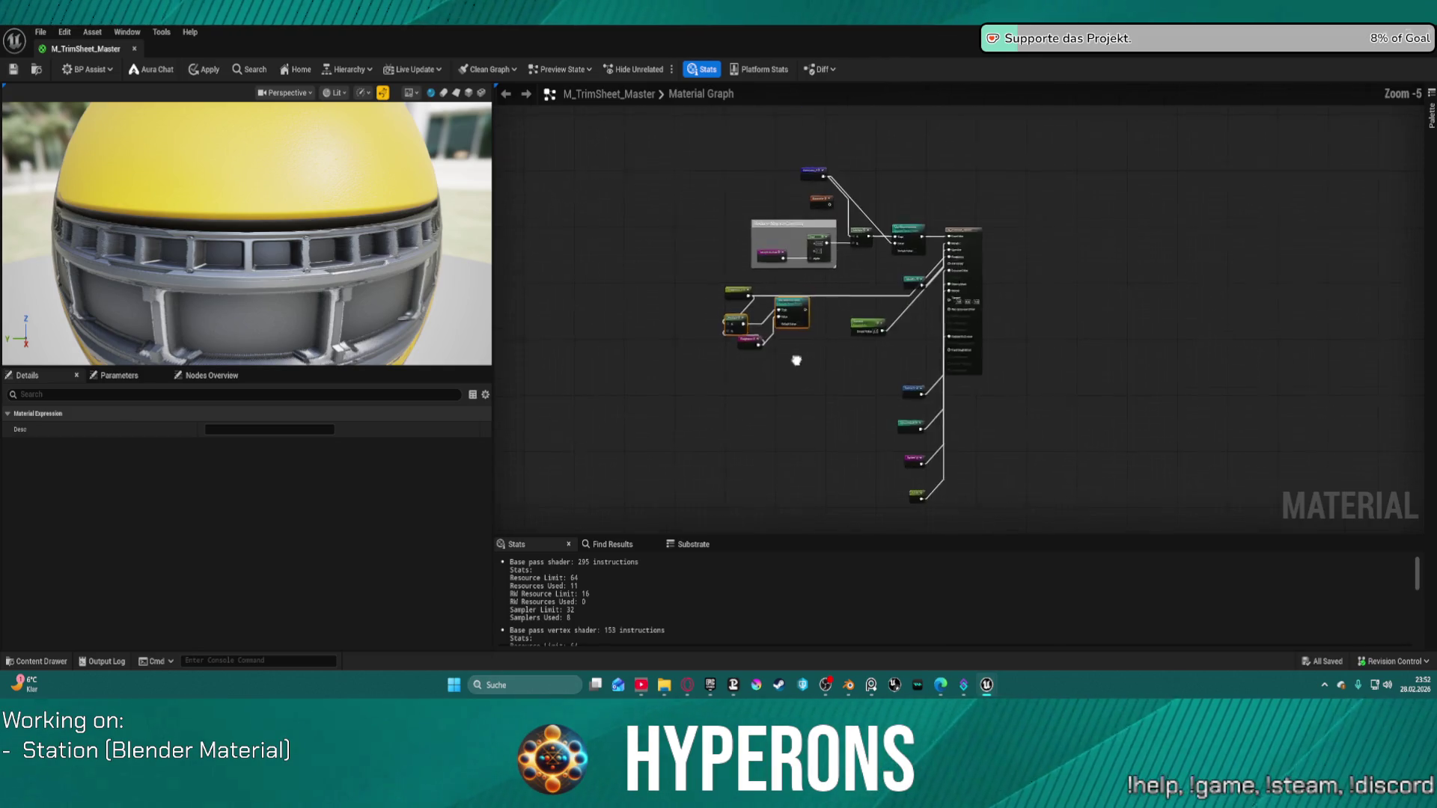
scroll(908, 270, up, 6)
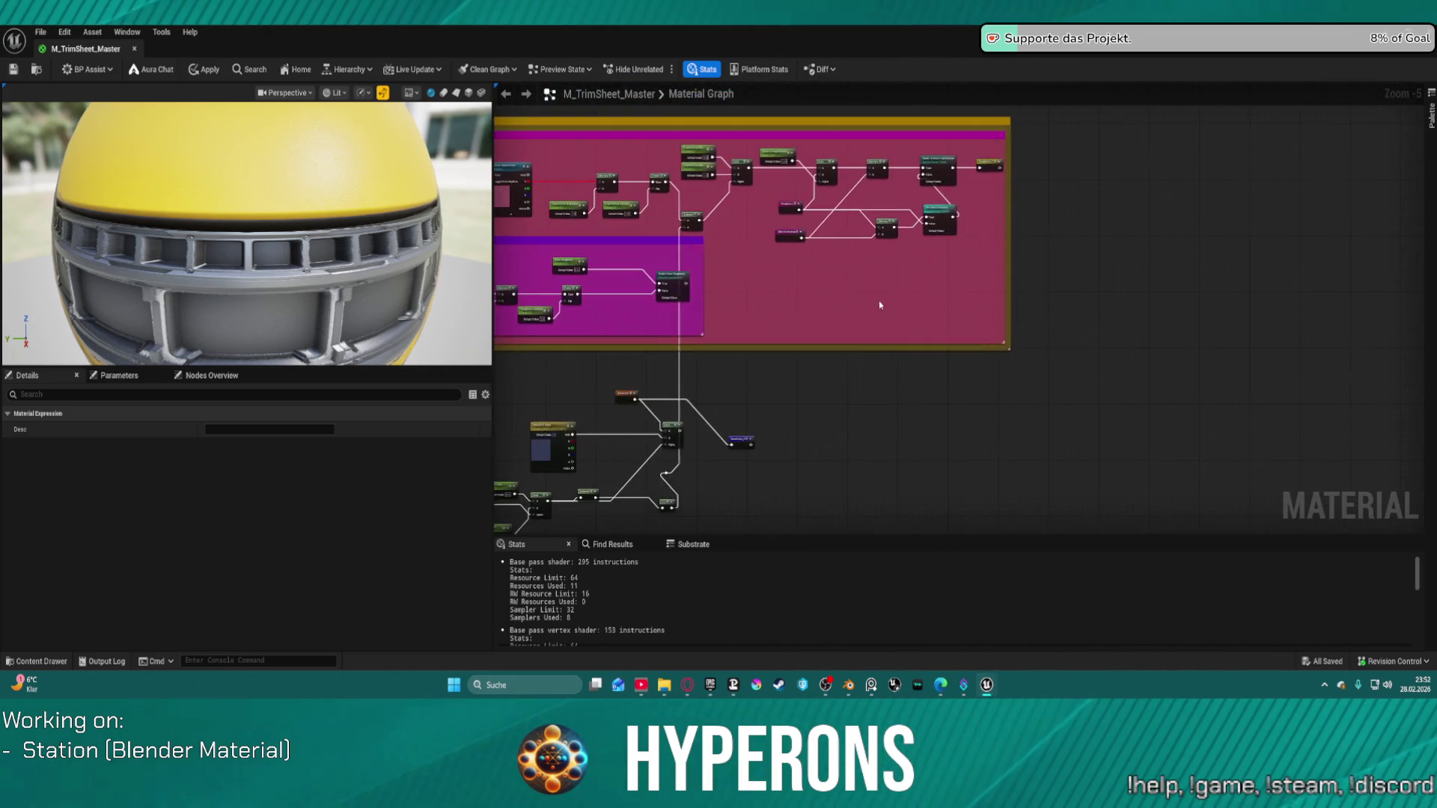
drag(1049, 229, 779, 398)
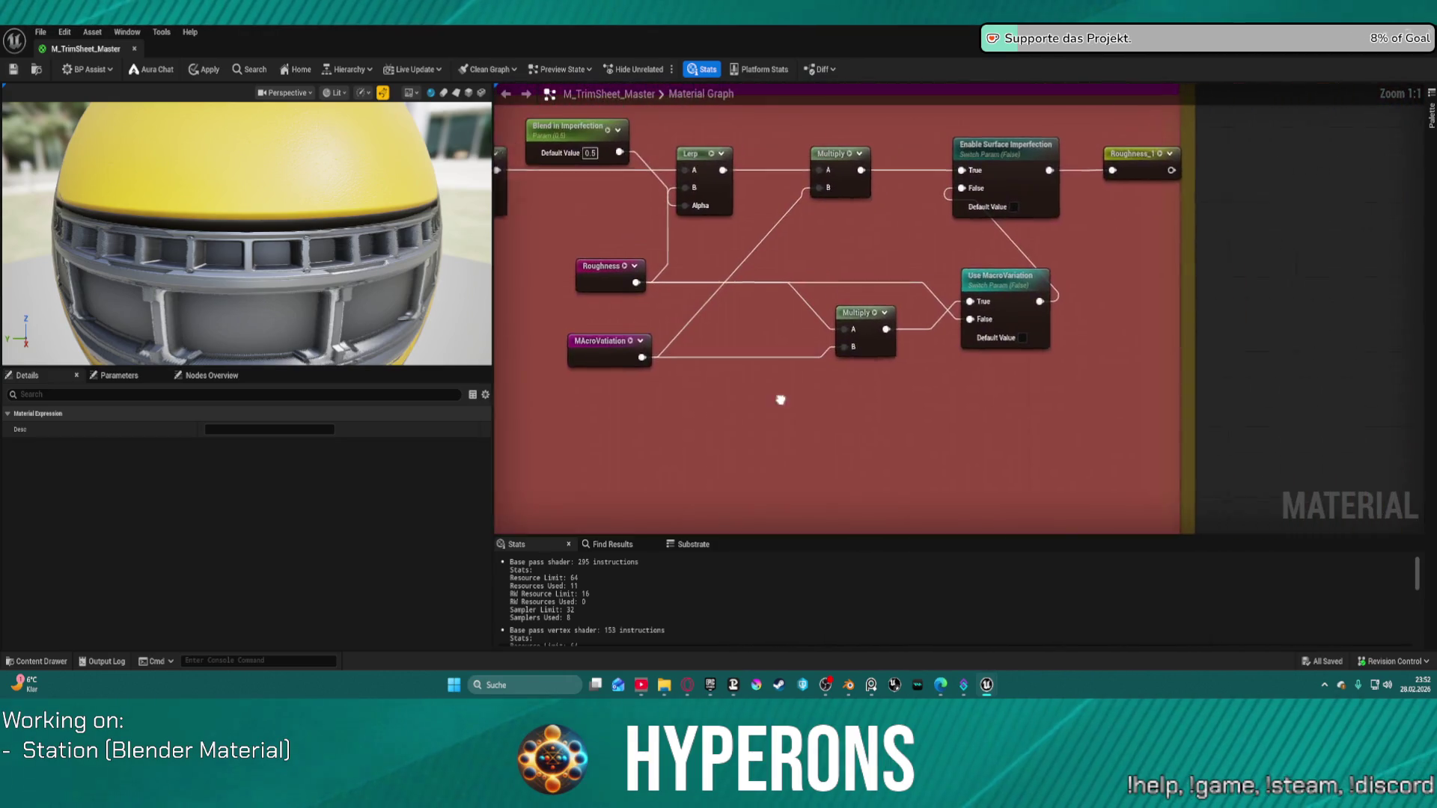
Rearrange Enable Surface Imperfection, Use MacroVariation, MacroVariation and the lower Multiply.
drag(1001, 160, 1000, 187)
drag(982, 293, 1116, 284)
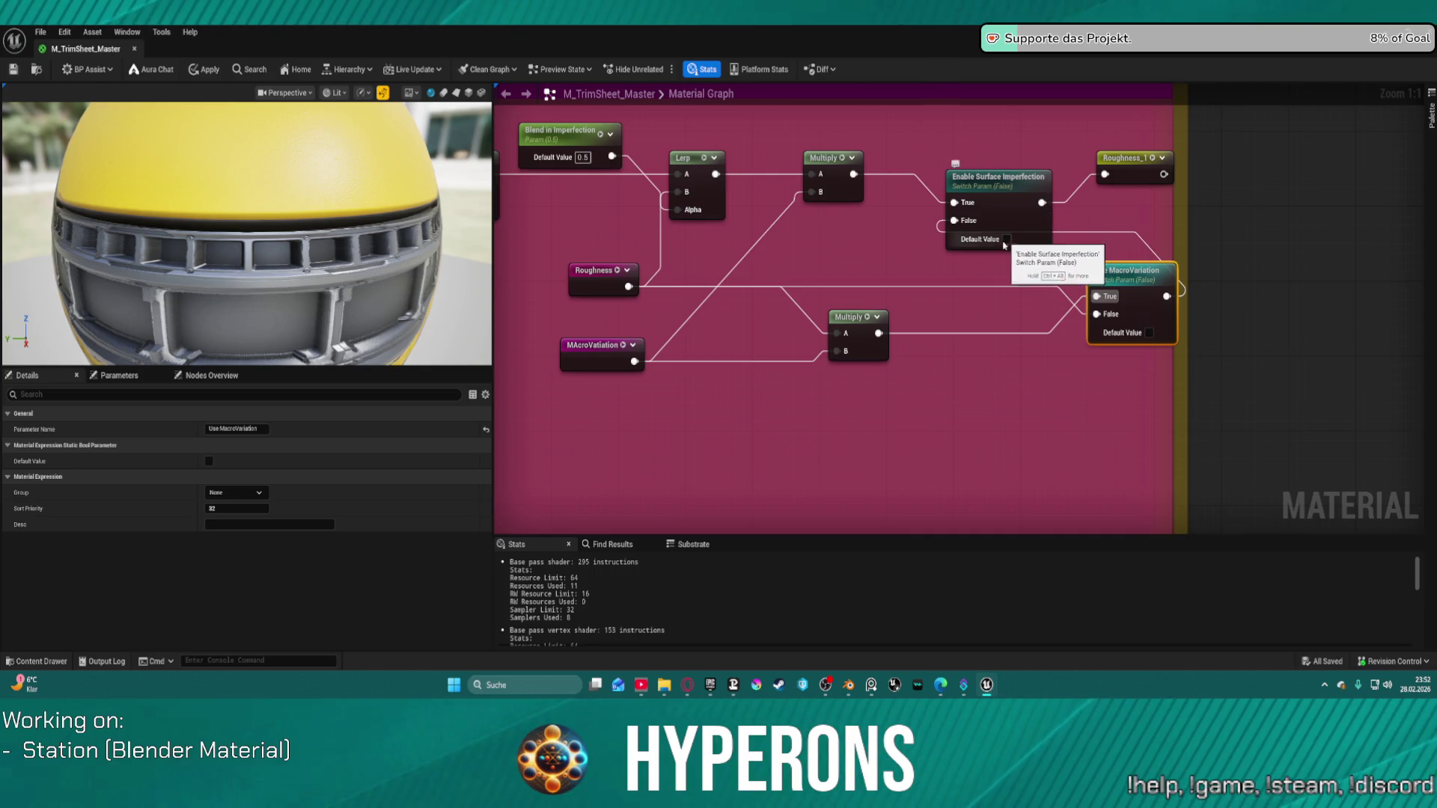
mouse_move(570, 324)
mouse_down()
mouse_move(861, 352)
mouse_move(873, 392)
mouse_move(928, 445)
mouse_move(1025, 434)
mouse_move(978, 444)
mouse_up()
mouse_move(598, 290)
mouse_down()
mouse_move(592, 368)
mouse_move(586, 322)
mouse_up()
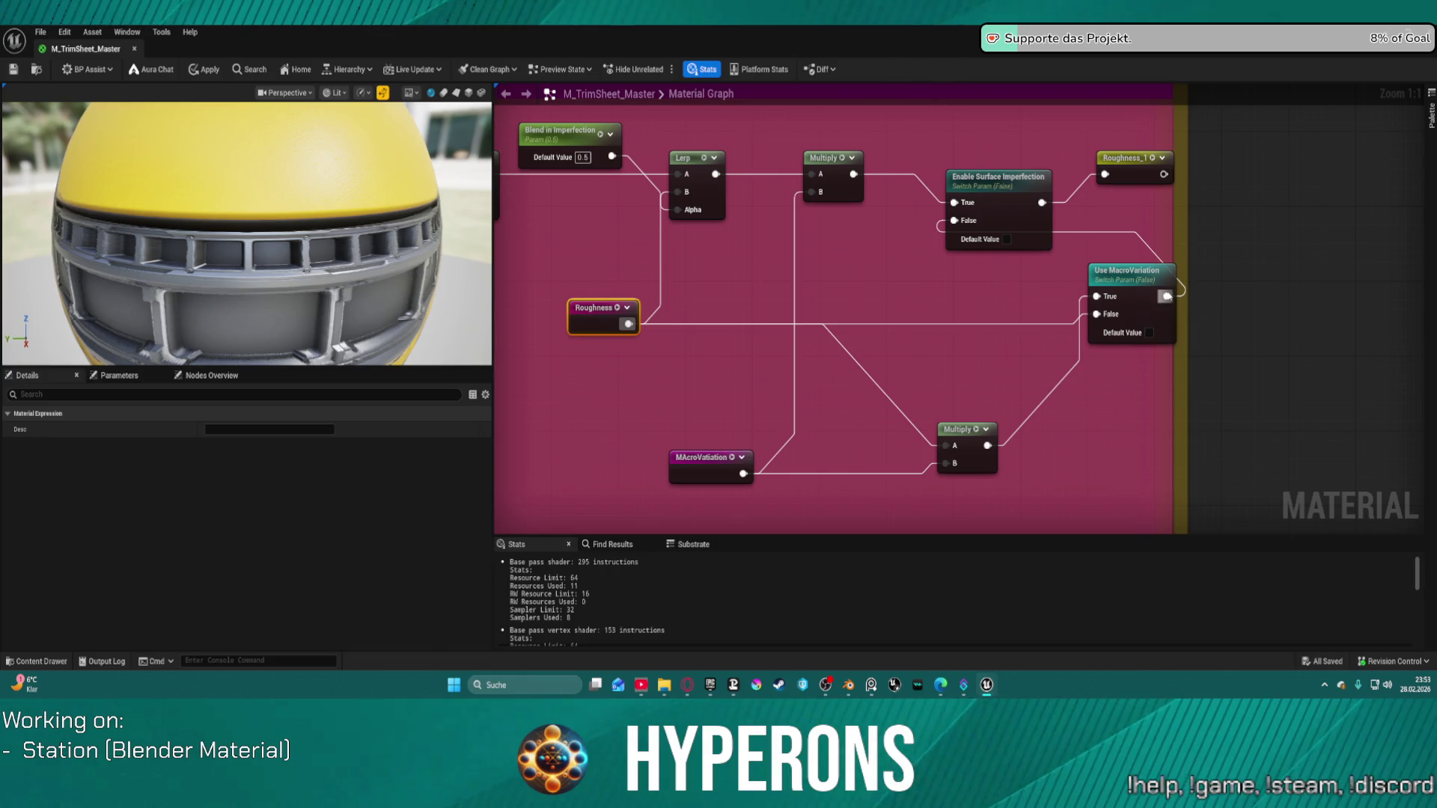
Add a Roughness node feeding Use MacroVariation's False input.
drag(1096, 314, 942, 324)
text(ro)
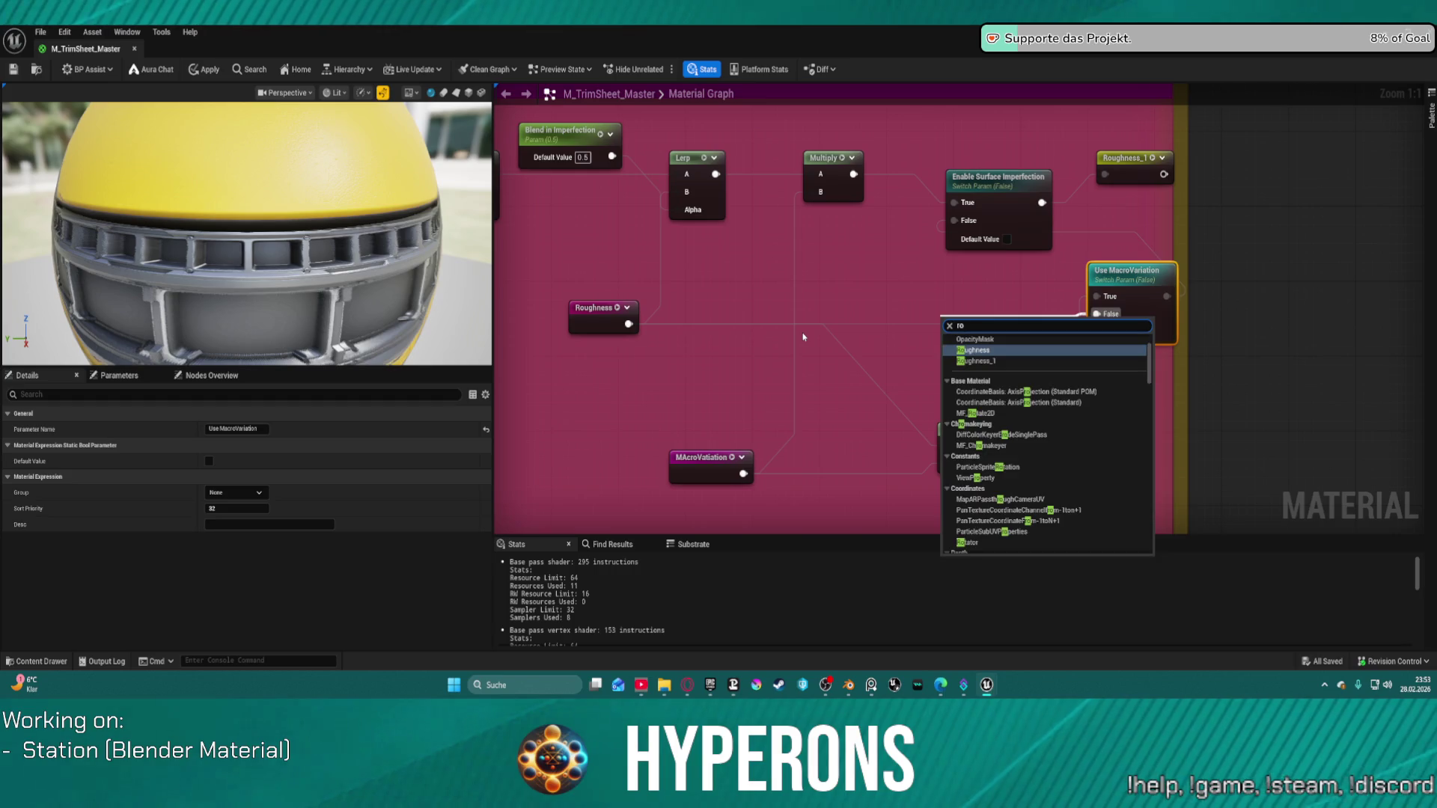
click(976, 350)
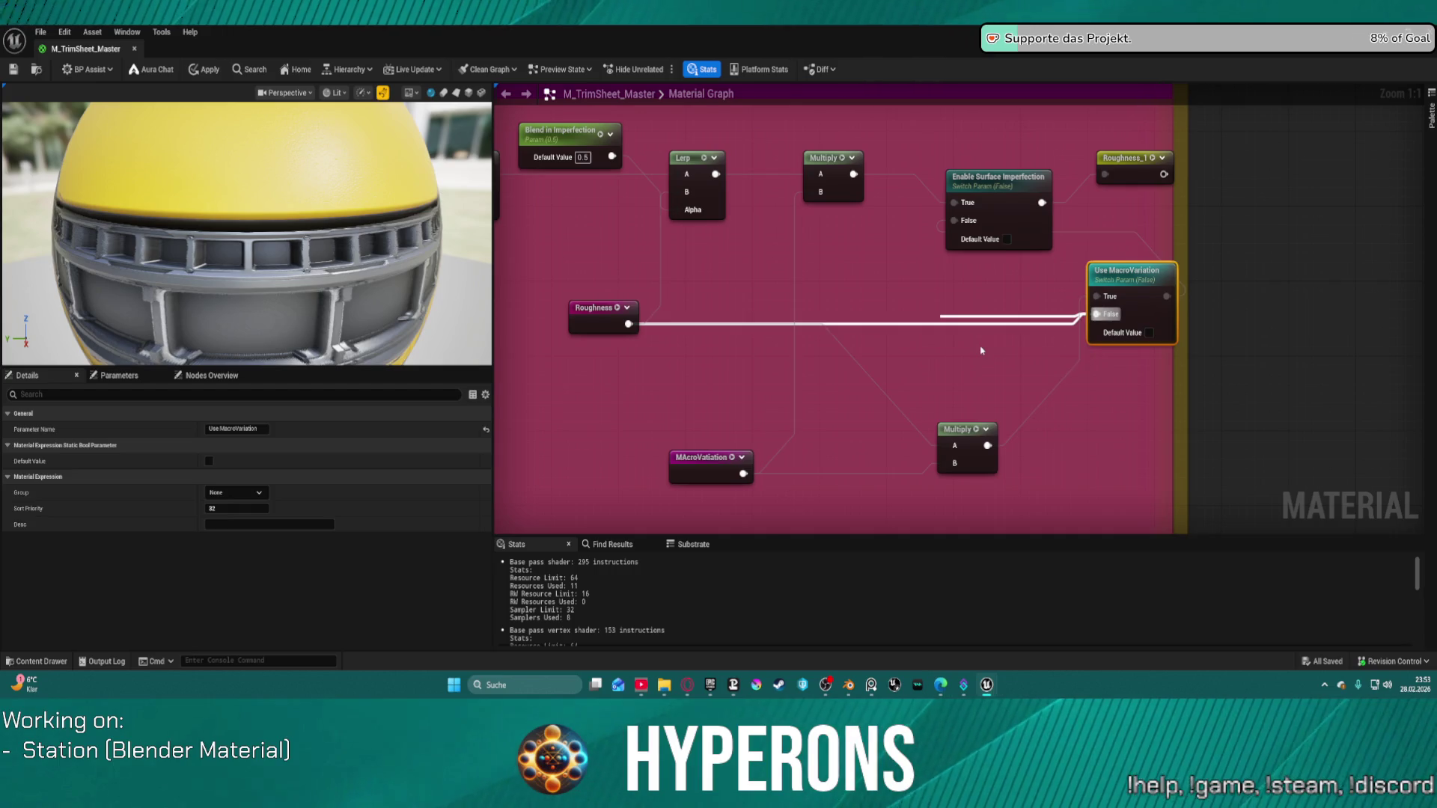
drag(983, 330, 849, 297)
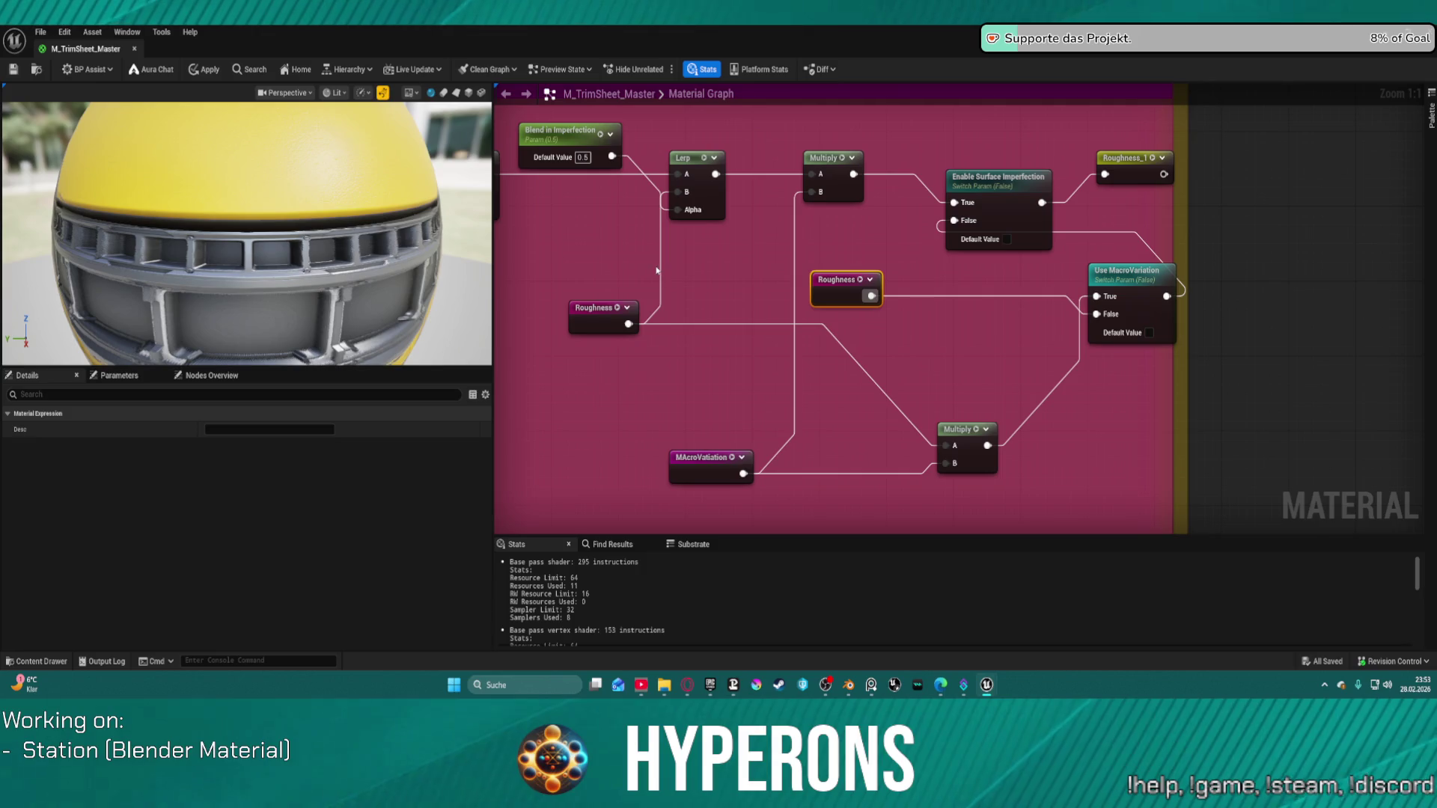
mouse_move(611, 317)
mouse_down()
mouse_move(597, 367)
mouse_move(719, 389)
mouse_move(676, 361)
mouse_up()
Connect the upper Roughness node to Multiply's A and tidy the Roughness nodes beside the Lerp.
drag(870, 296, 948, 446)
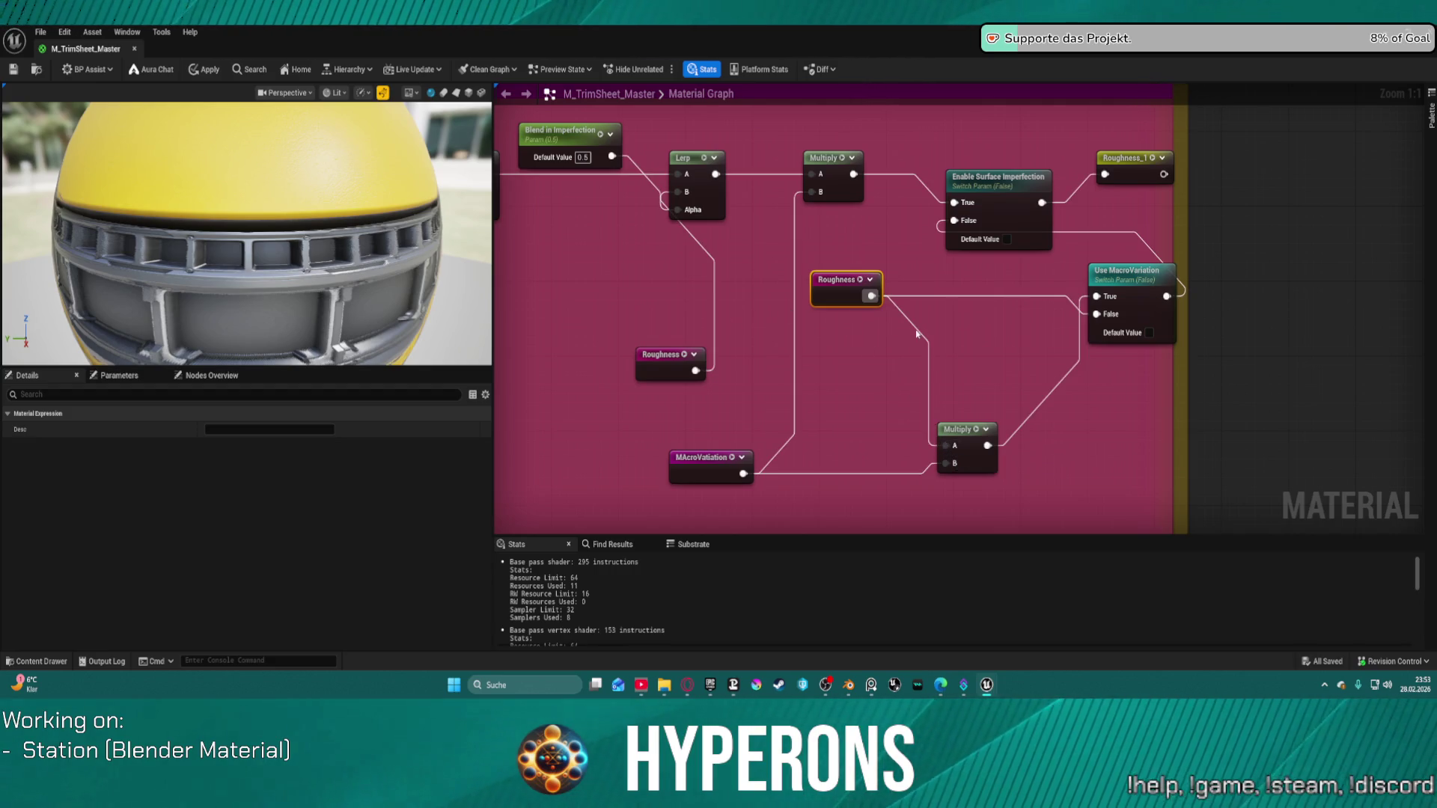
mouse_move(849, 290)
mouse_down()
mouse_move(796, 332)
mouse_move(855, 339)
mouse_move(838, 354)
mouse_up()
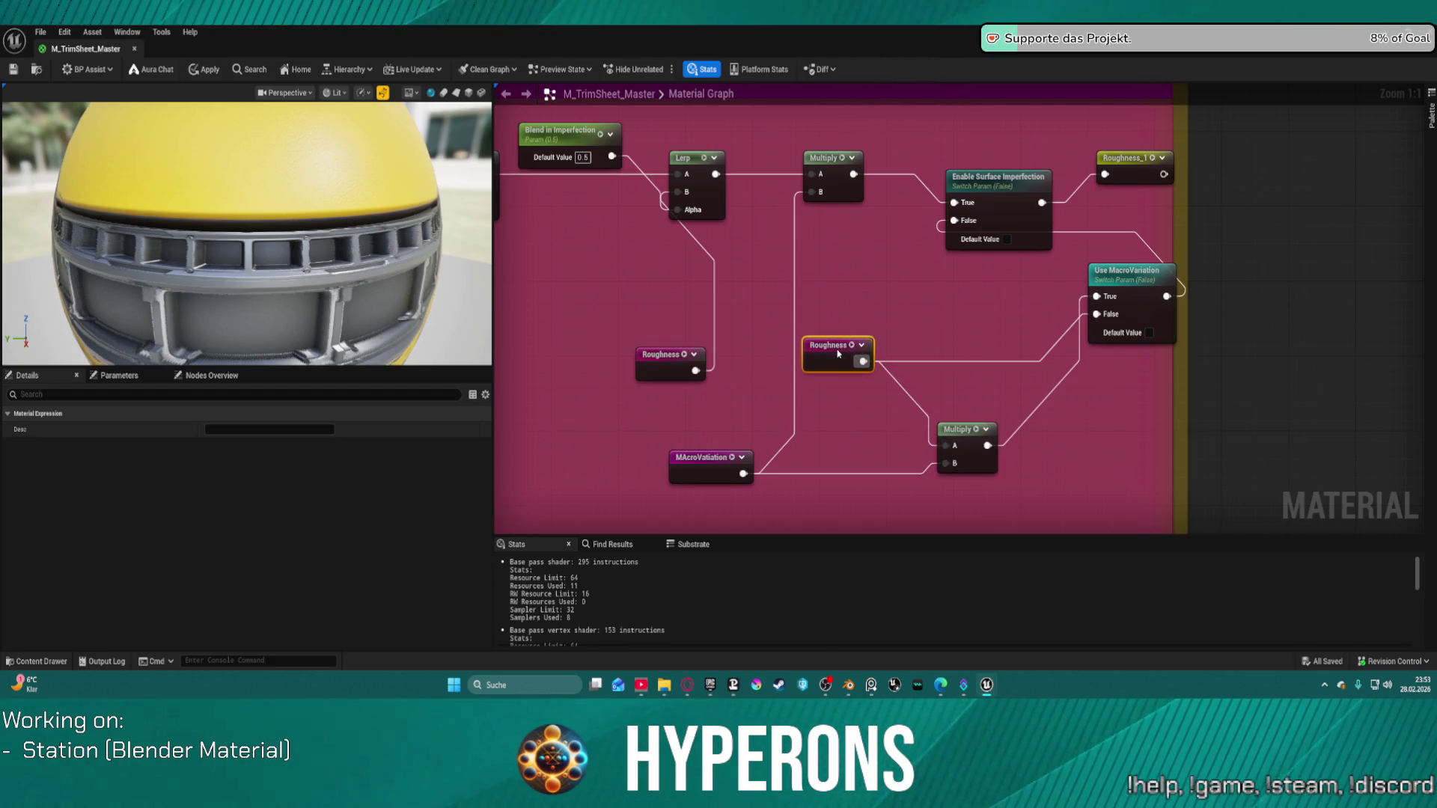
mouse_move(700, 380)
mouse_down()
mouse_move(680, 276)
mouse_move(583, 232)
mouse_up()
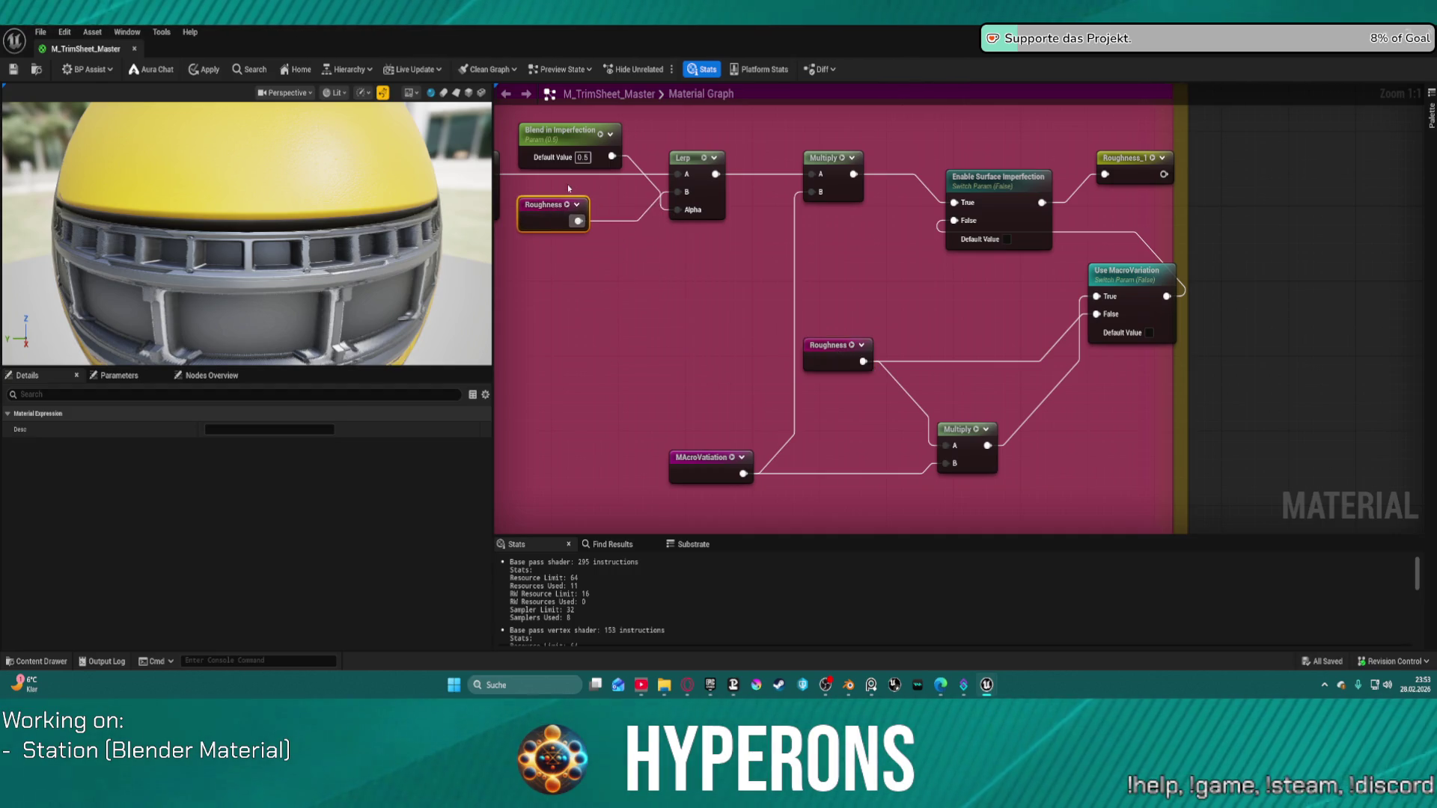
drag(846, 359, 888, 293)
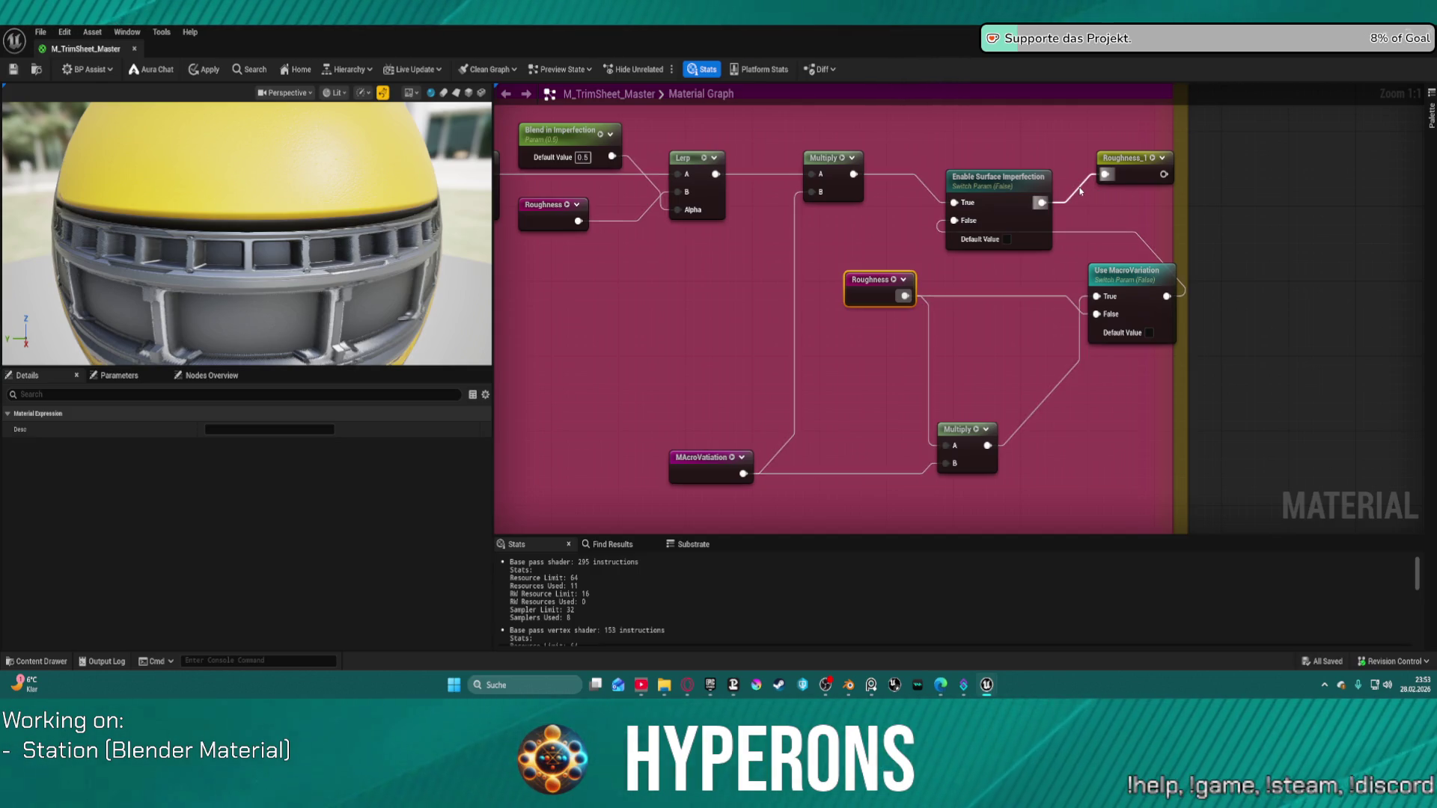
Cancel a connection from the Roughness_1 reroute, then send the crash report and restart.
click(1083, 196)
mouse_move(1163, 175)
mouse_down()
mouse_move(954, 254)
mouse_move(1029, 262)
mouse_move(920, 295)
mouse_move(1084, 257)
mouse_move(1164, 178)
mouse_up()
click(903, 305)
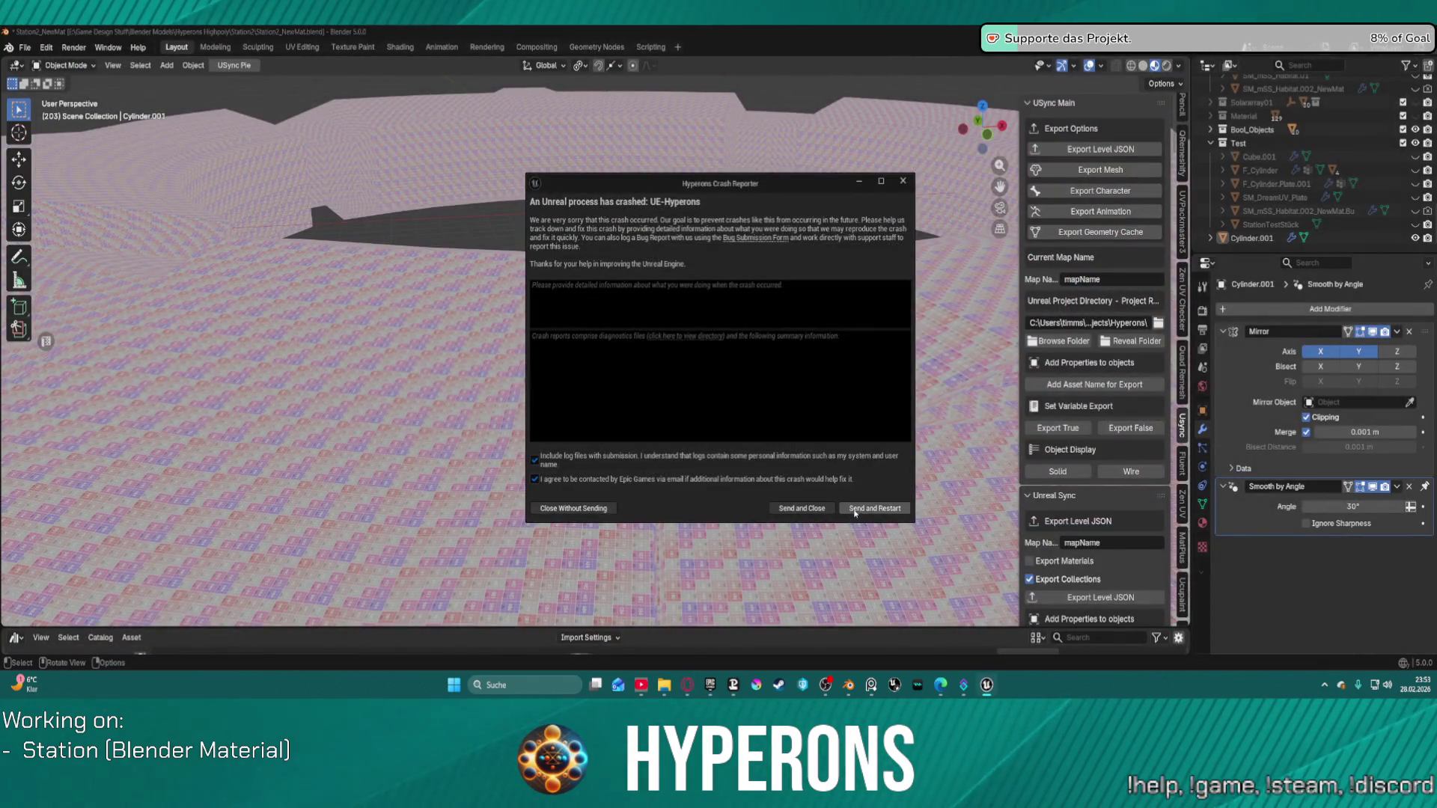
click(864, 507)
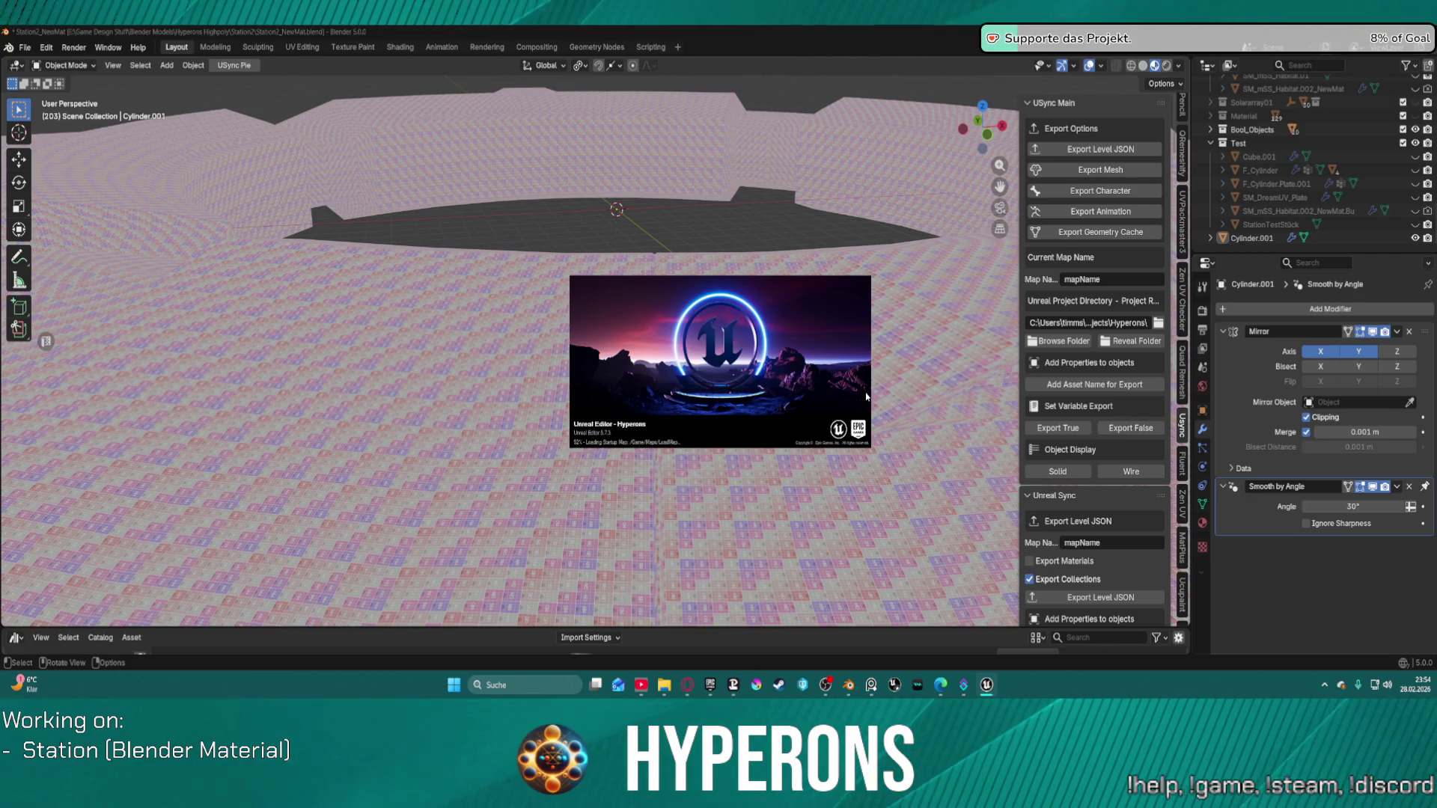
Orbit around the textured station disc, then switch it to solid shading.
scroll(336, 424, down, 4)
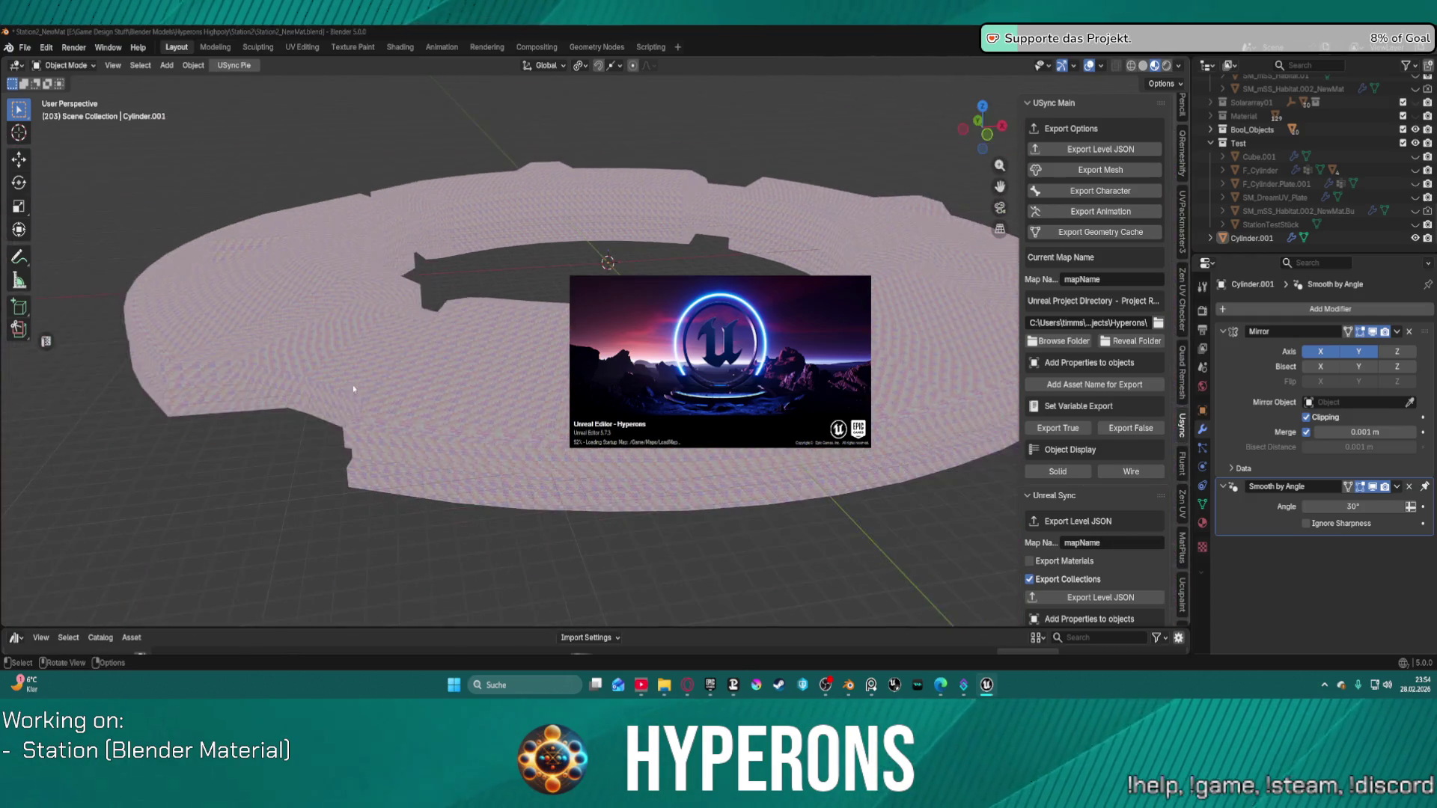
scroll(443, 396, up, 6)
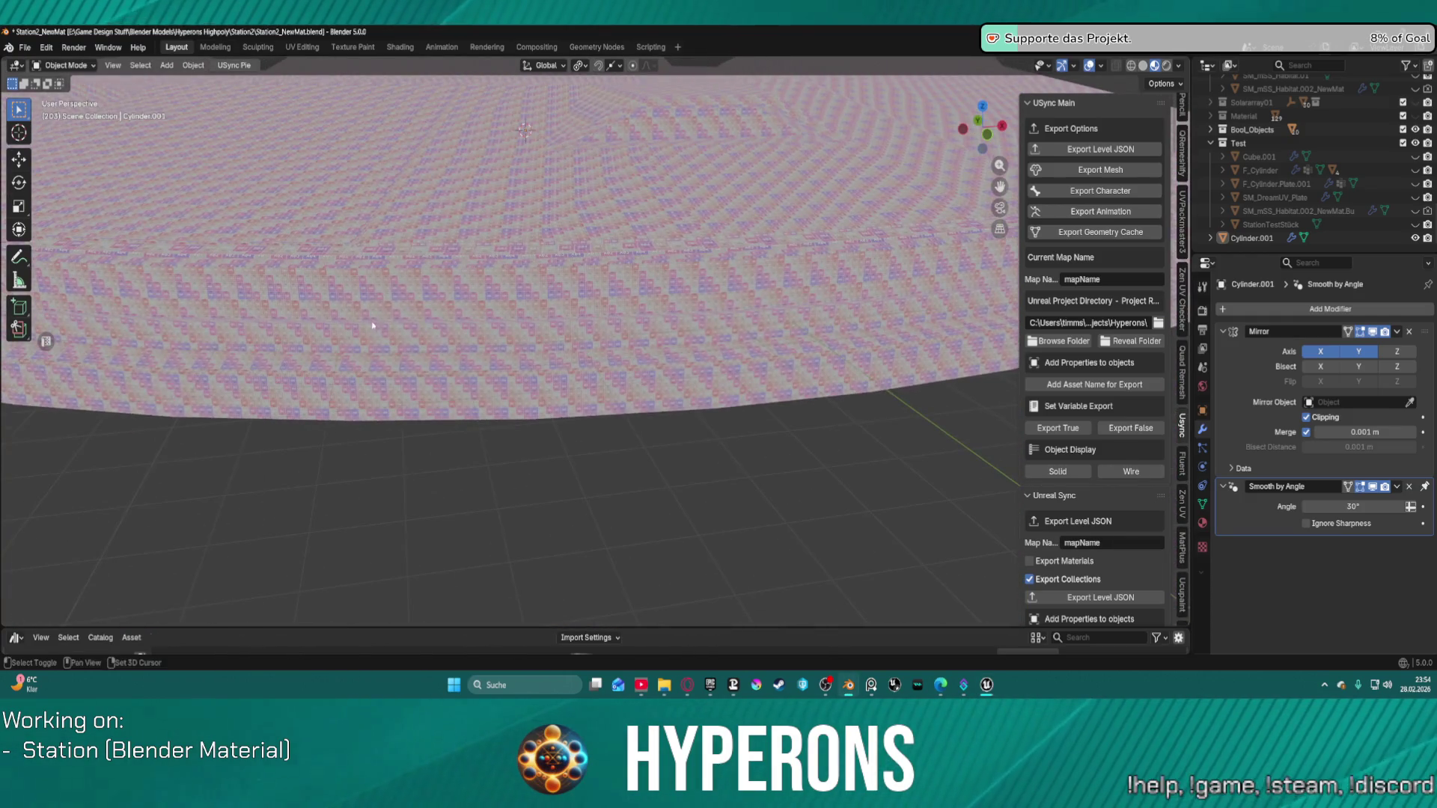
scroll(522, 224, down, 4)
scroll(471, 318, up, 6)
scroll(471, 318, down, 1)
scroll(472, 318, up, 2)
mouse_move(471, 318)
mouse_down()
mouse_move(591, 268)
mouse_move(591, 238)
mouse_move(621, 254)
mouse_move(635, 245)
mouse_move(622, 226)
mouse_move(623, 258)
mouse_move(576, 253)
mouse_move(635, 235)
mouse_up()
scroll(622, 226, down, 5)
scroll(599, 258, up, 5)
scroll(635, 235, down, 5)
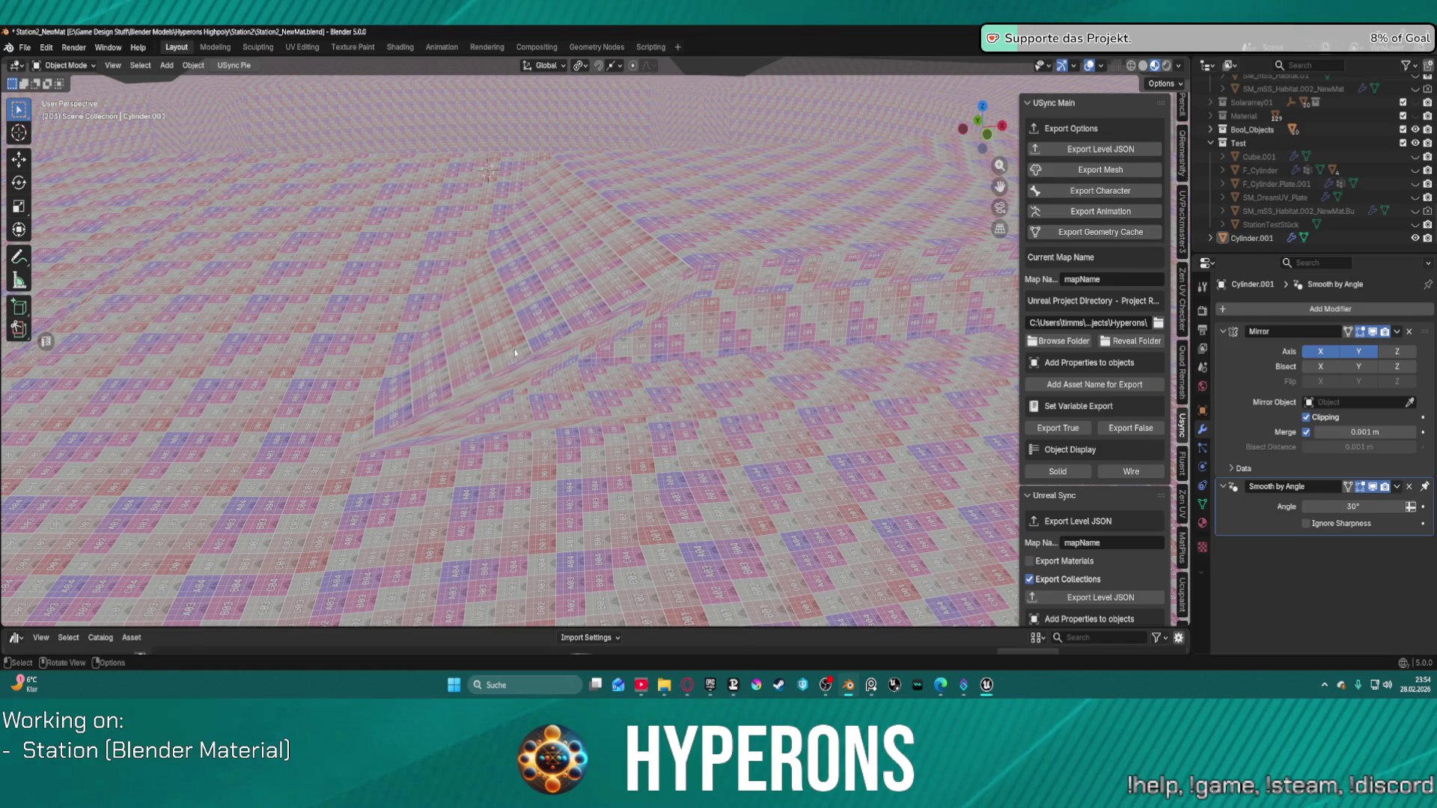
scroll(515, 352, down, 10)
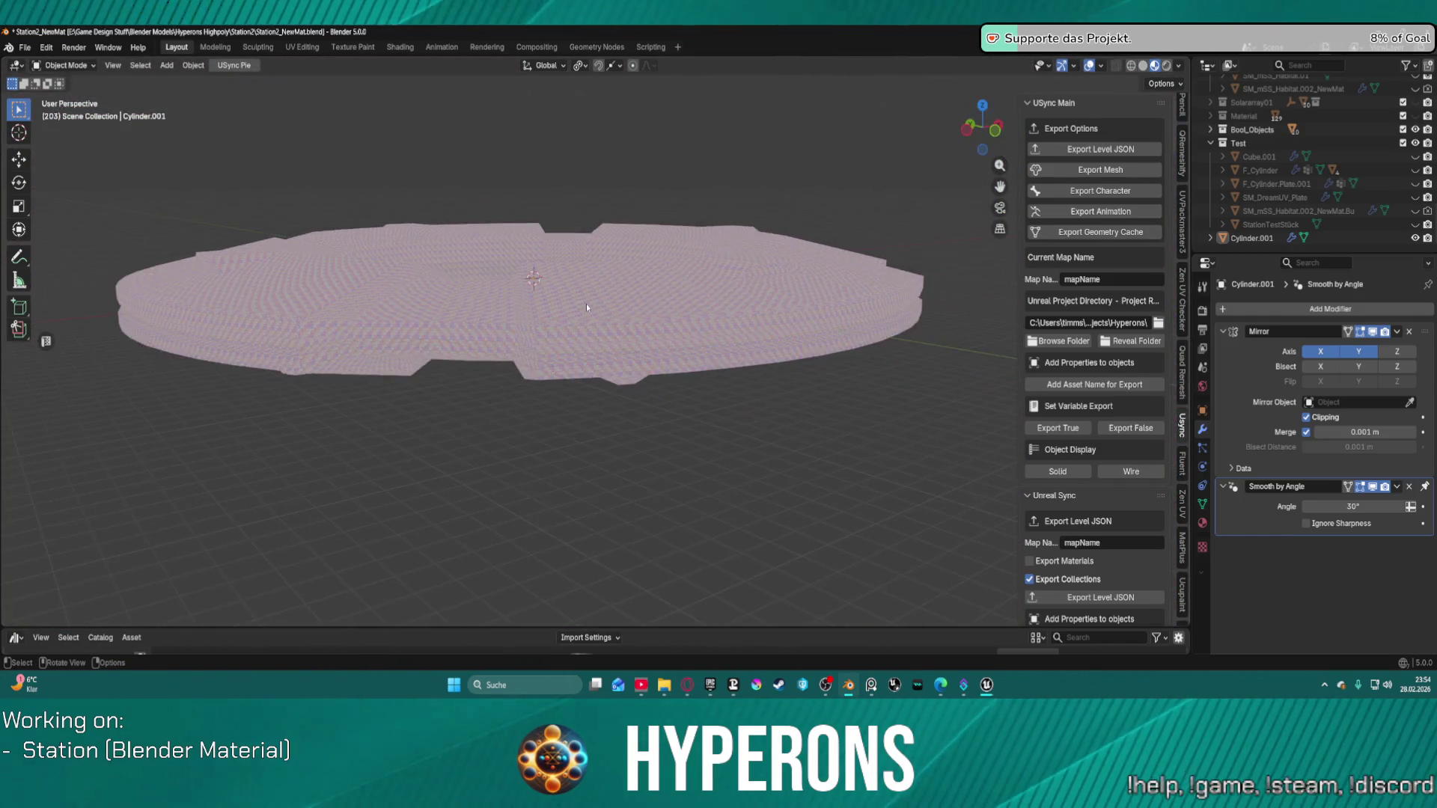
scroll(534, 329, up, 5)
click(1143, 65)
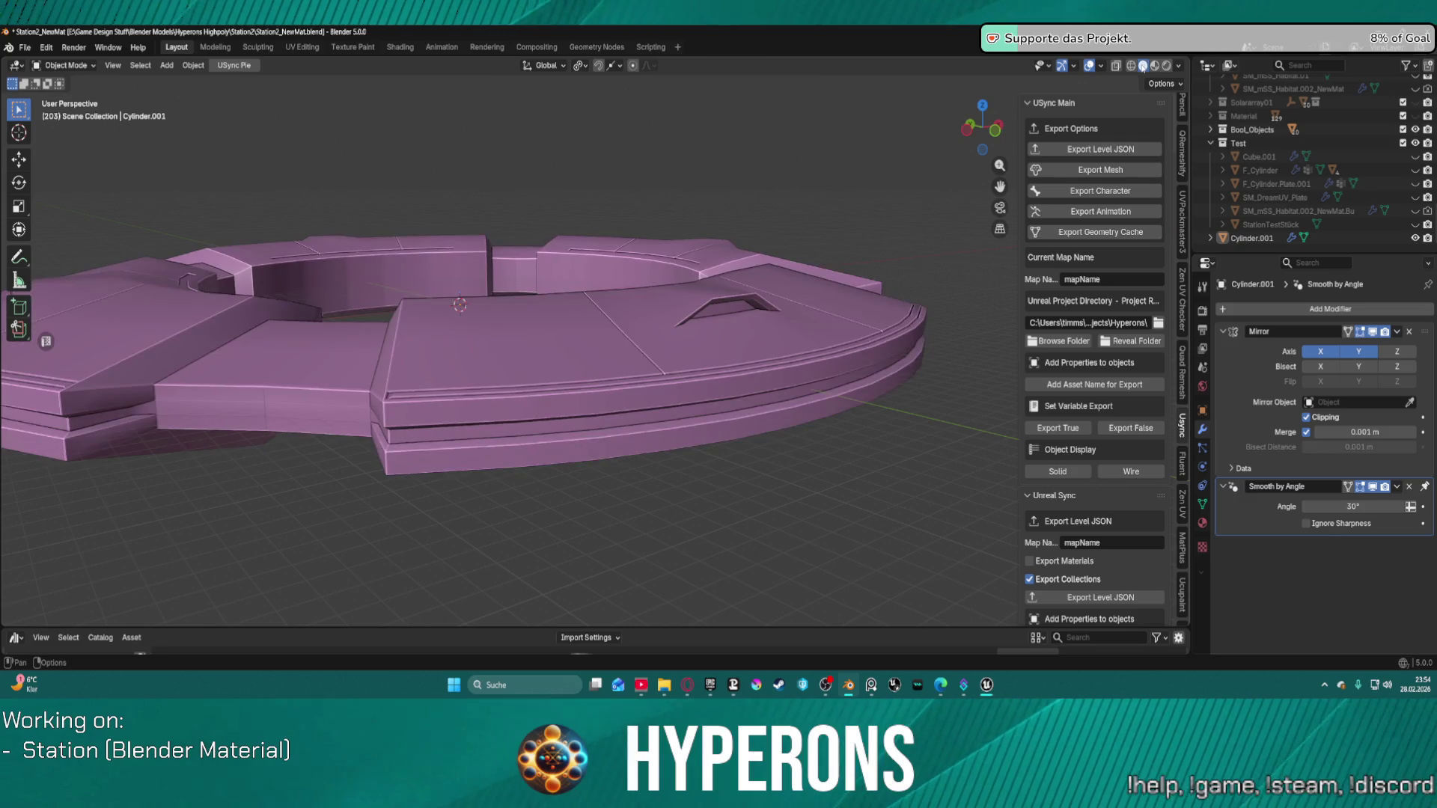
Inspect the ring from a low side view, then bring the Unreal Editor back in front.
scroll(504, 398, up, 5)
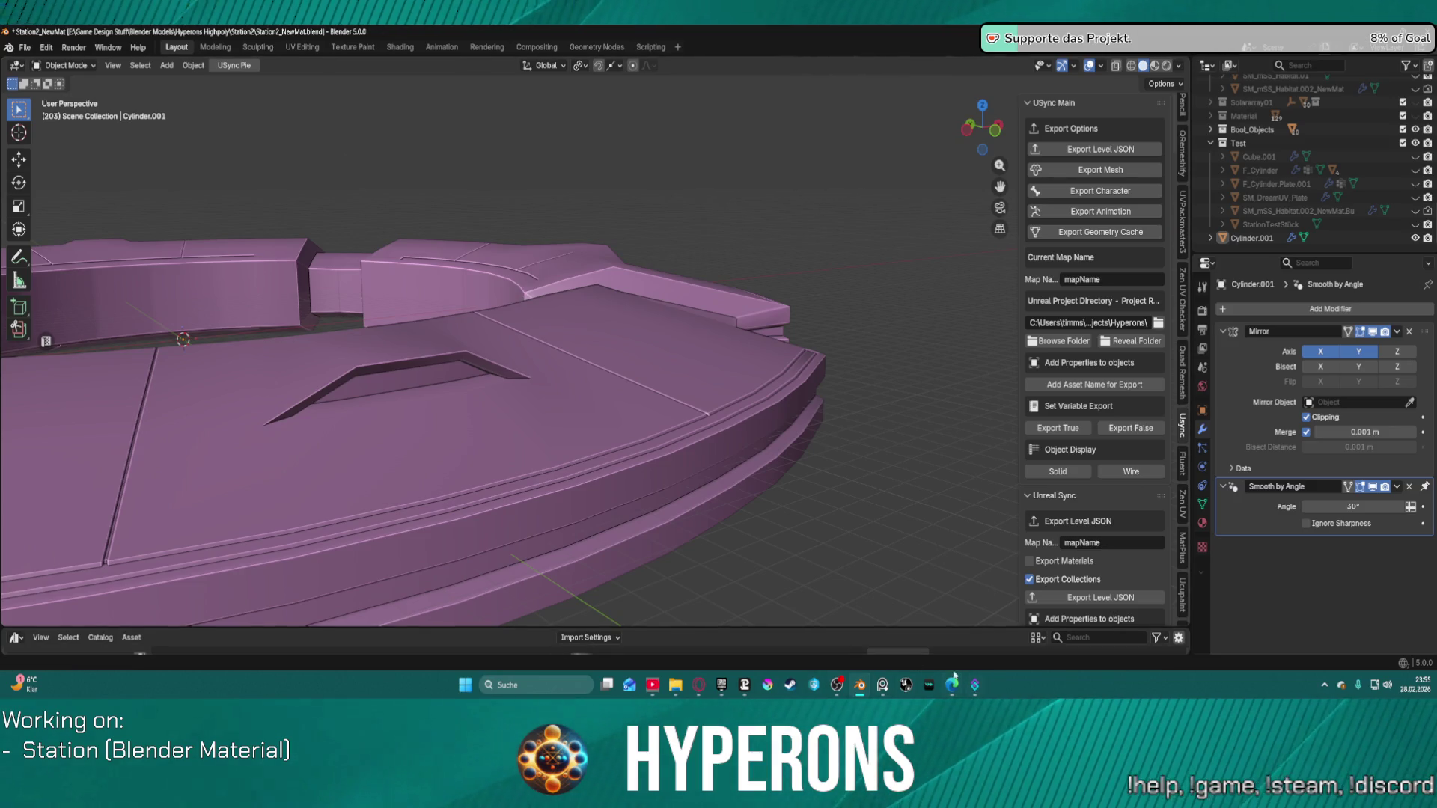
scroll(523, 374, down, 3)
mouse_move(523, 374)
mouse_down()
mouse_move(520, 388)
mouse_move(806, 307)
mouse_move(745, 379)
mouse_move(482, 274)
mouse_move(747, 250)
mouse_move(589, 284)
mouse_up()
scroll(744, 379, up, 3)
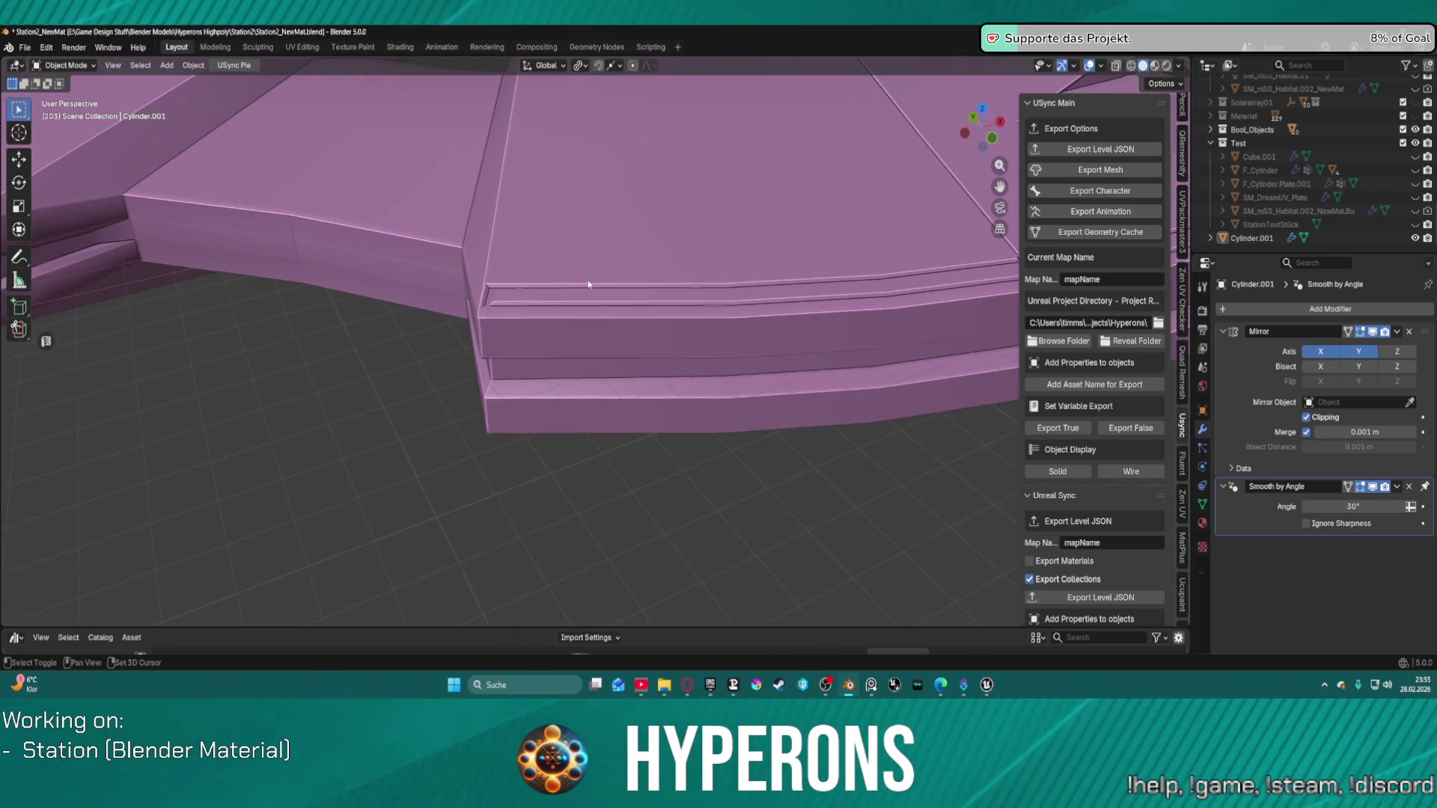
scroll(588, 284, up, 2)
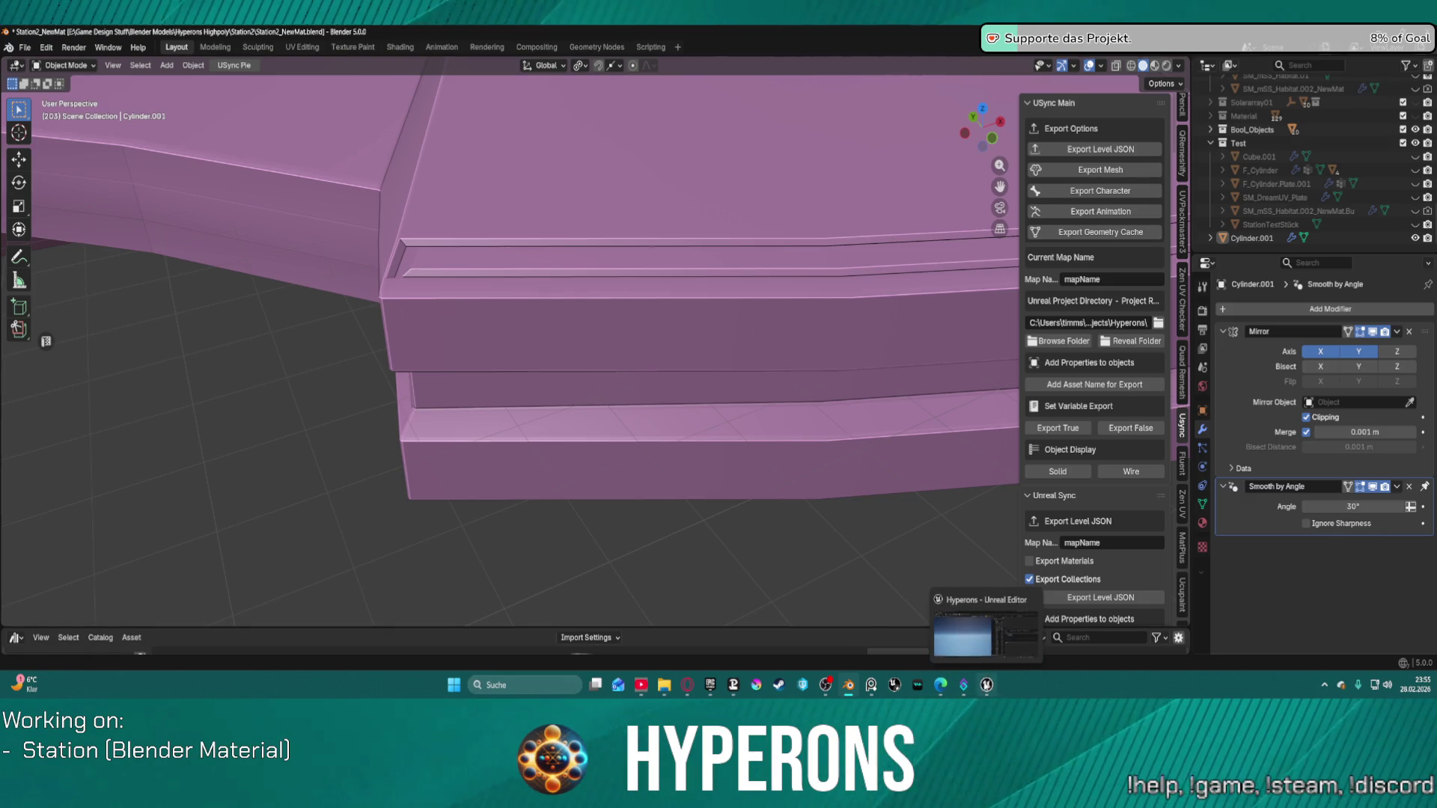
click(986, 685)
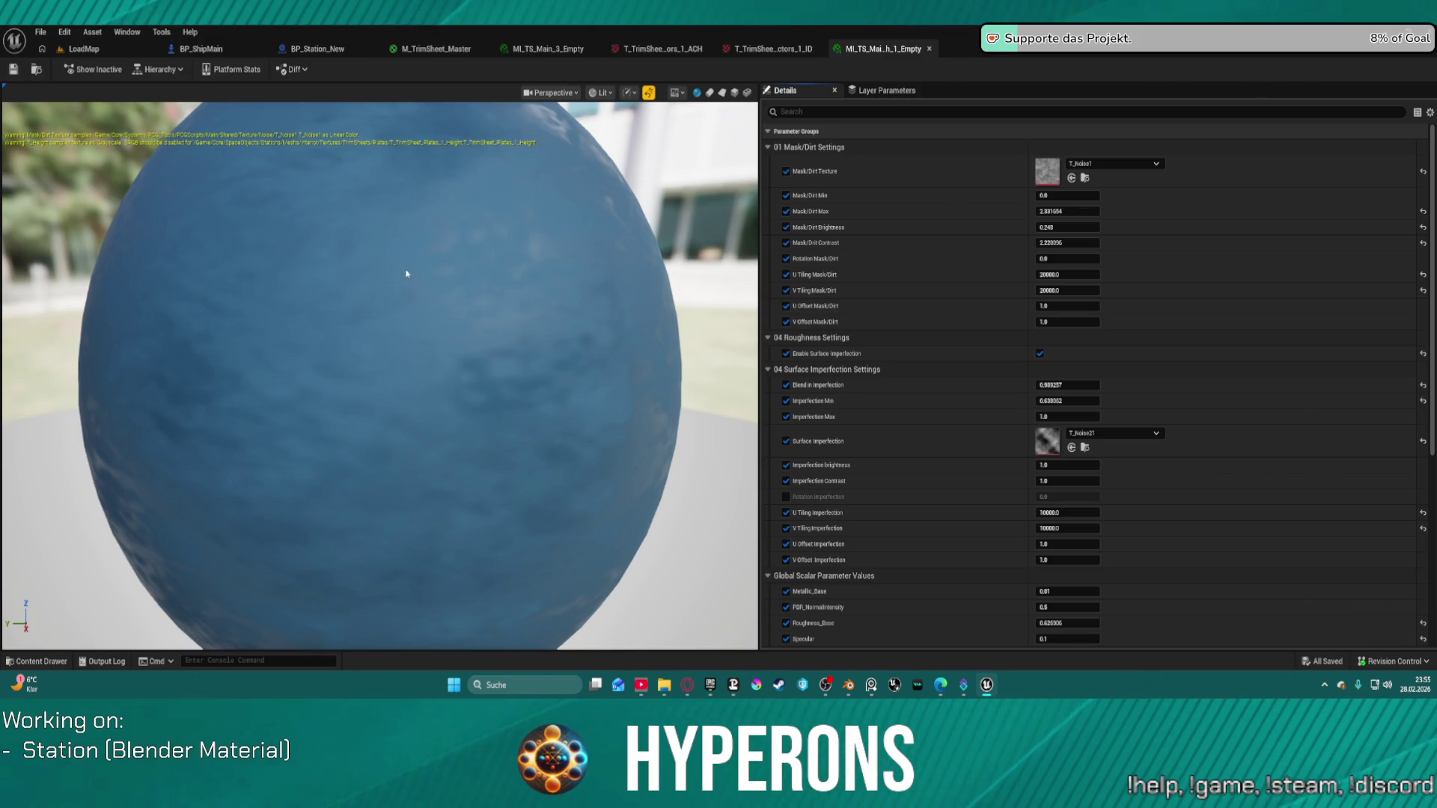
Close the extra material instance and both trim-sheet texture editors, then show the M_TrimSheet_Master graph.
middle_click(887, 53)
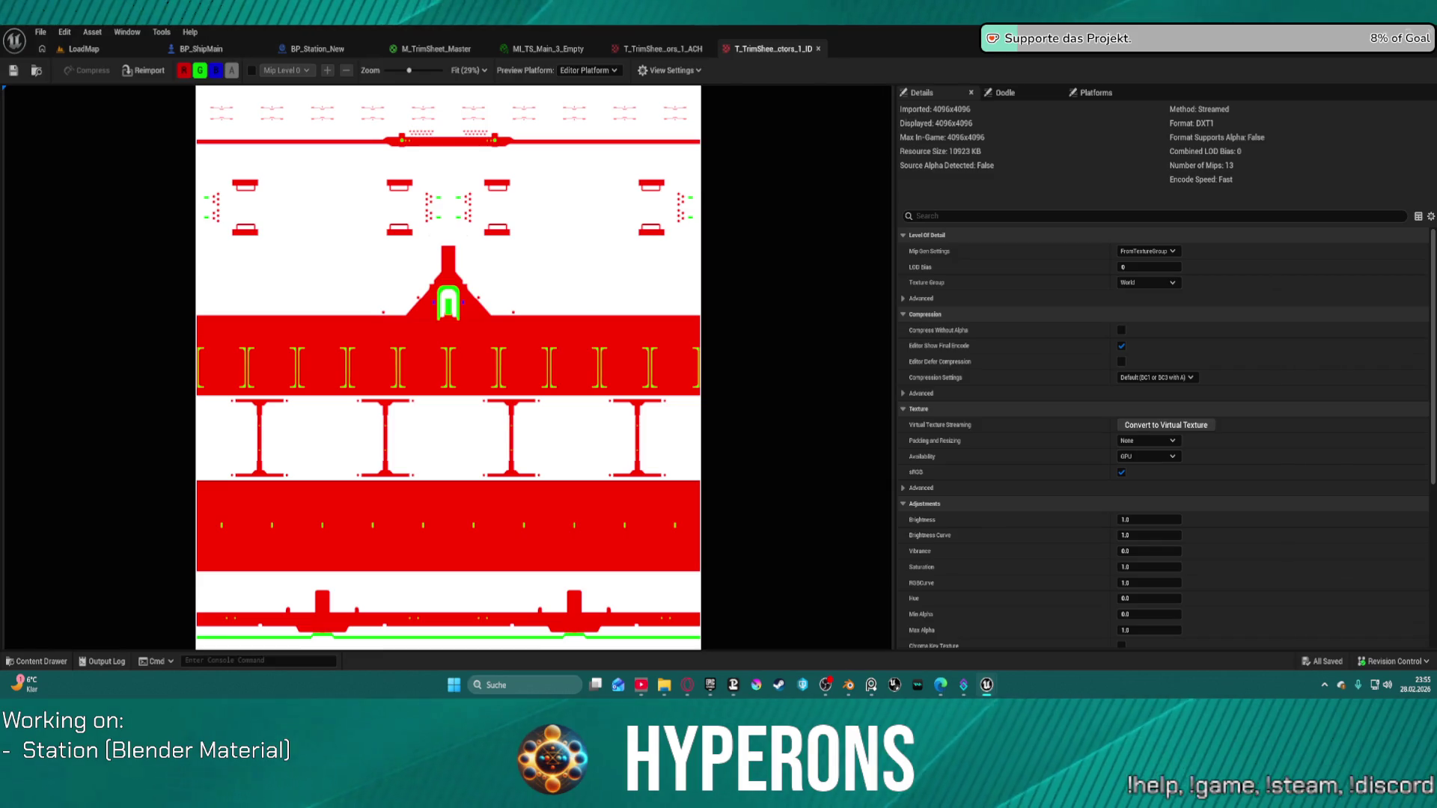
middle_click(740, 55)
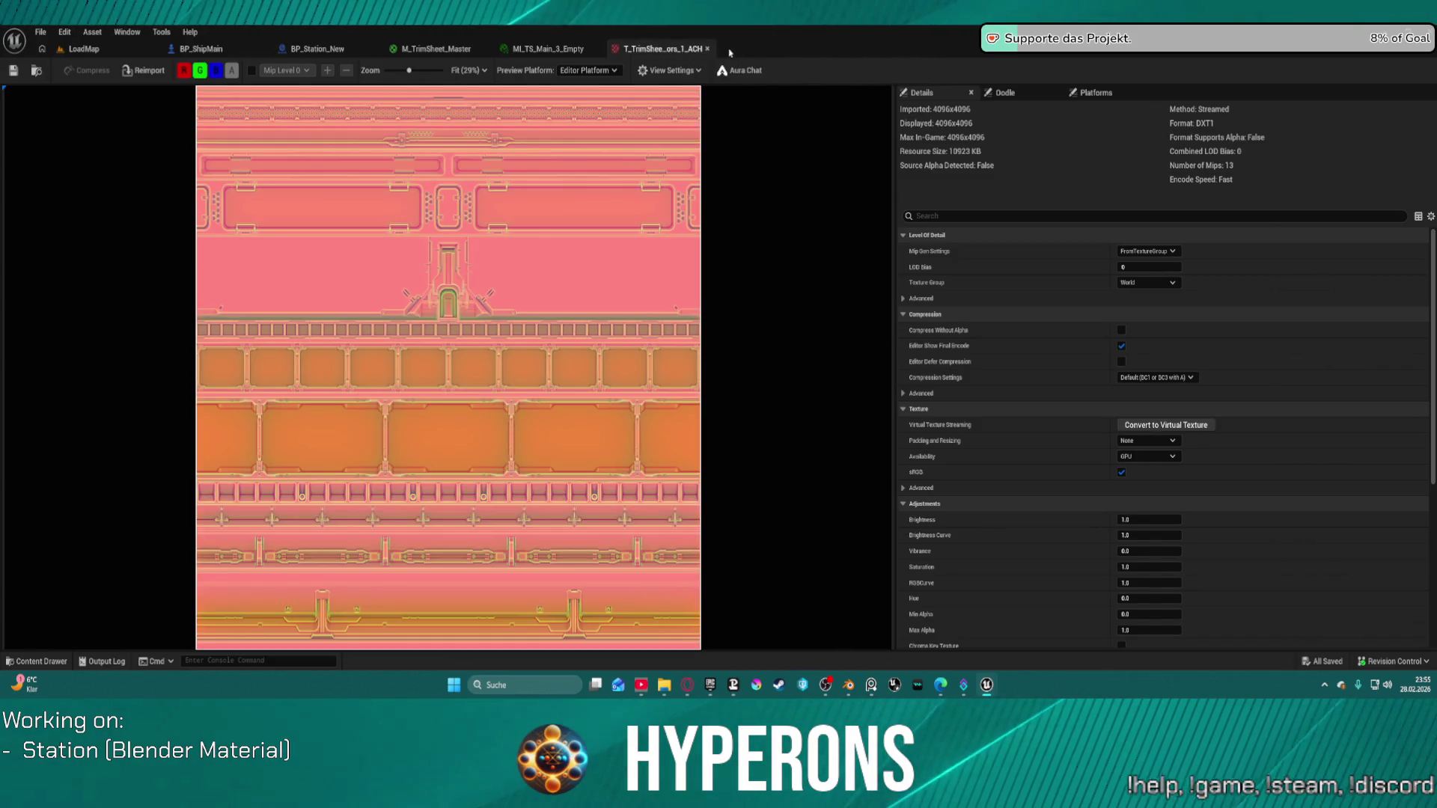
middle_click(651, 52)
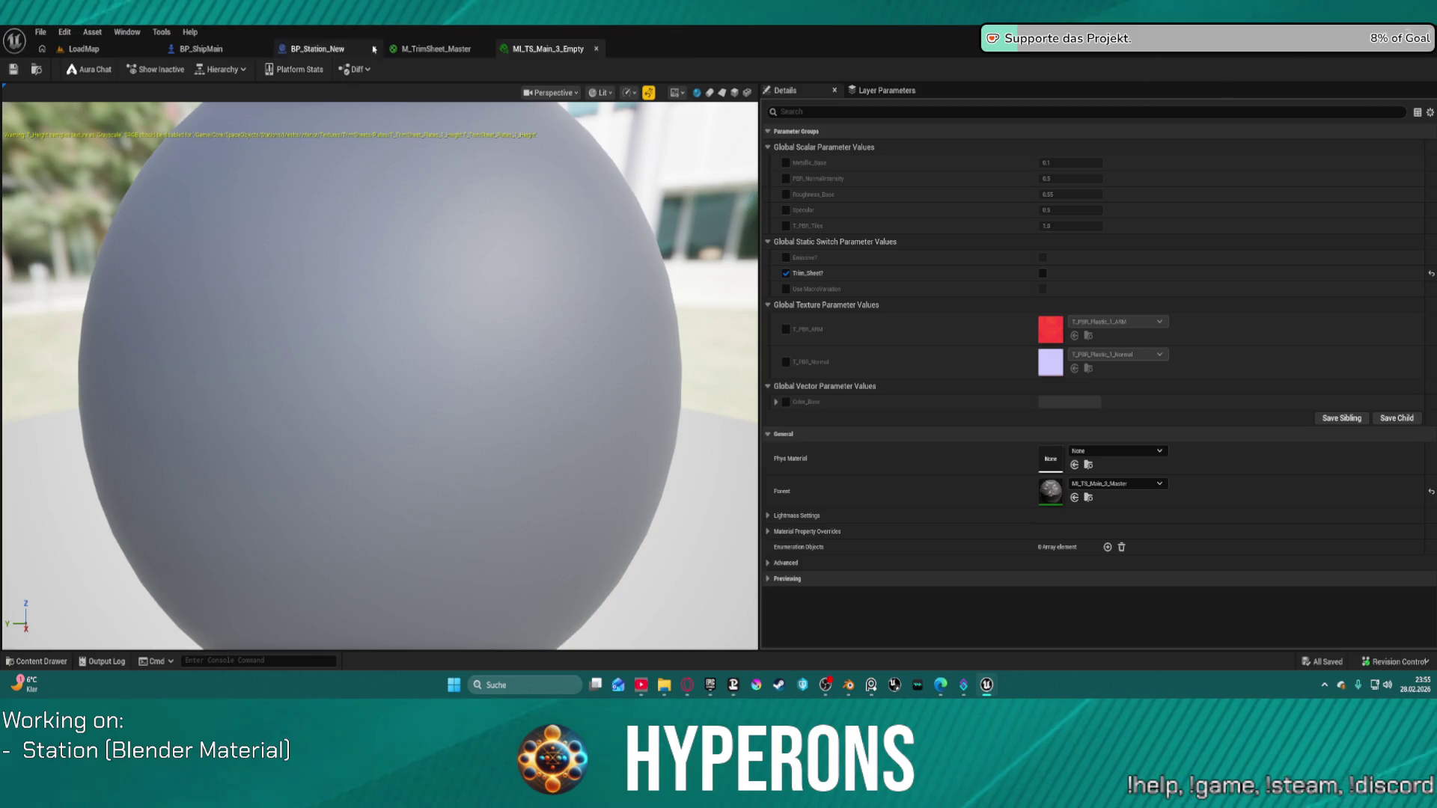
click(464, 49)
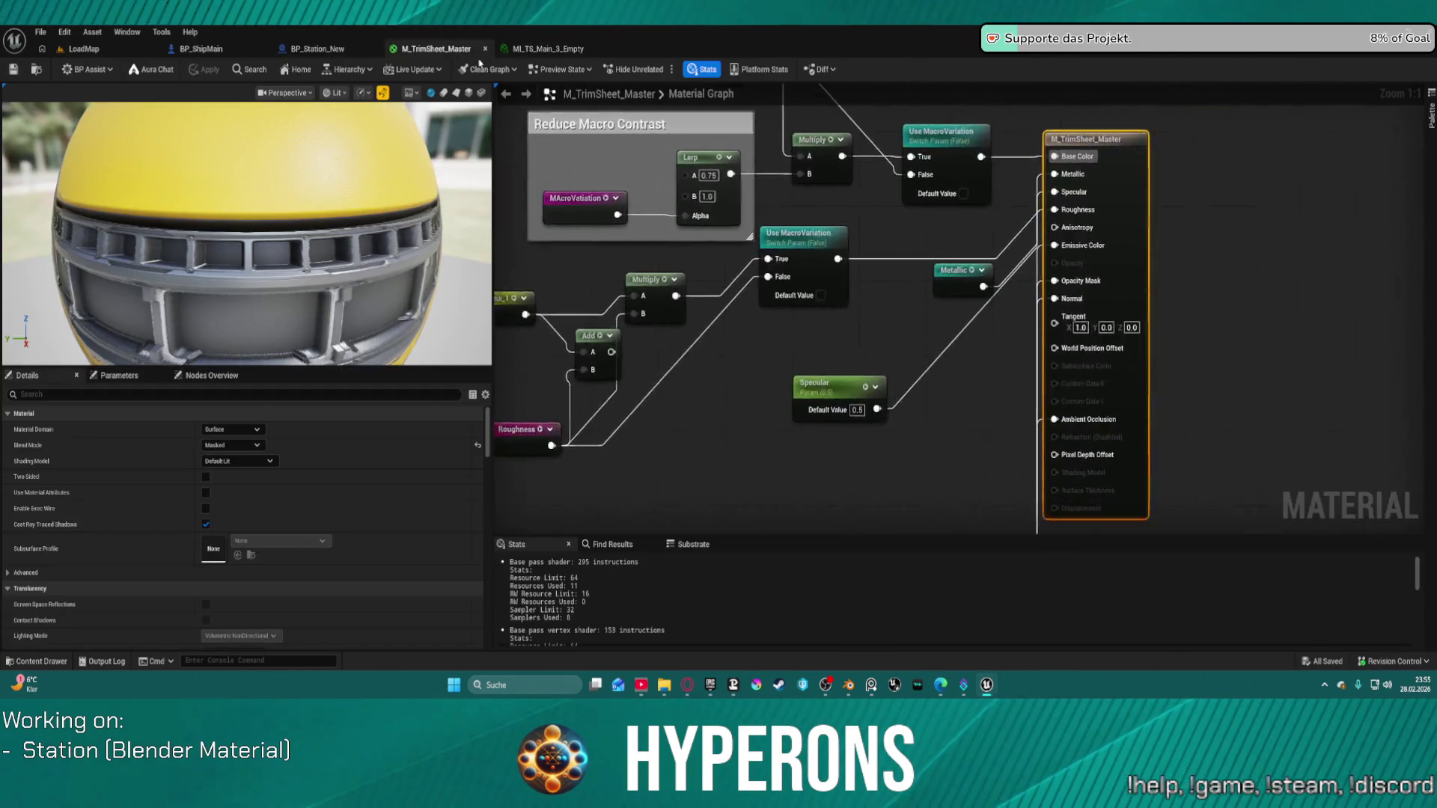
Delete the redundant Use MacroVariation switch and wire Roughness_1 into the material's Roughness input.
scroll(833, 387, down, 4)
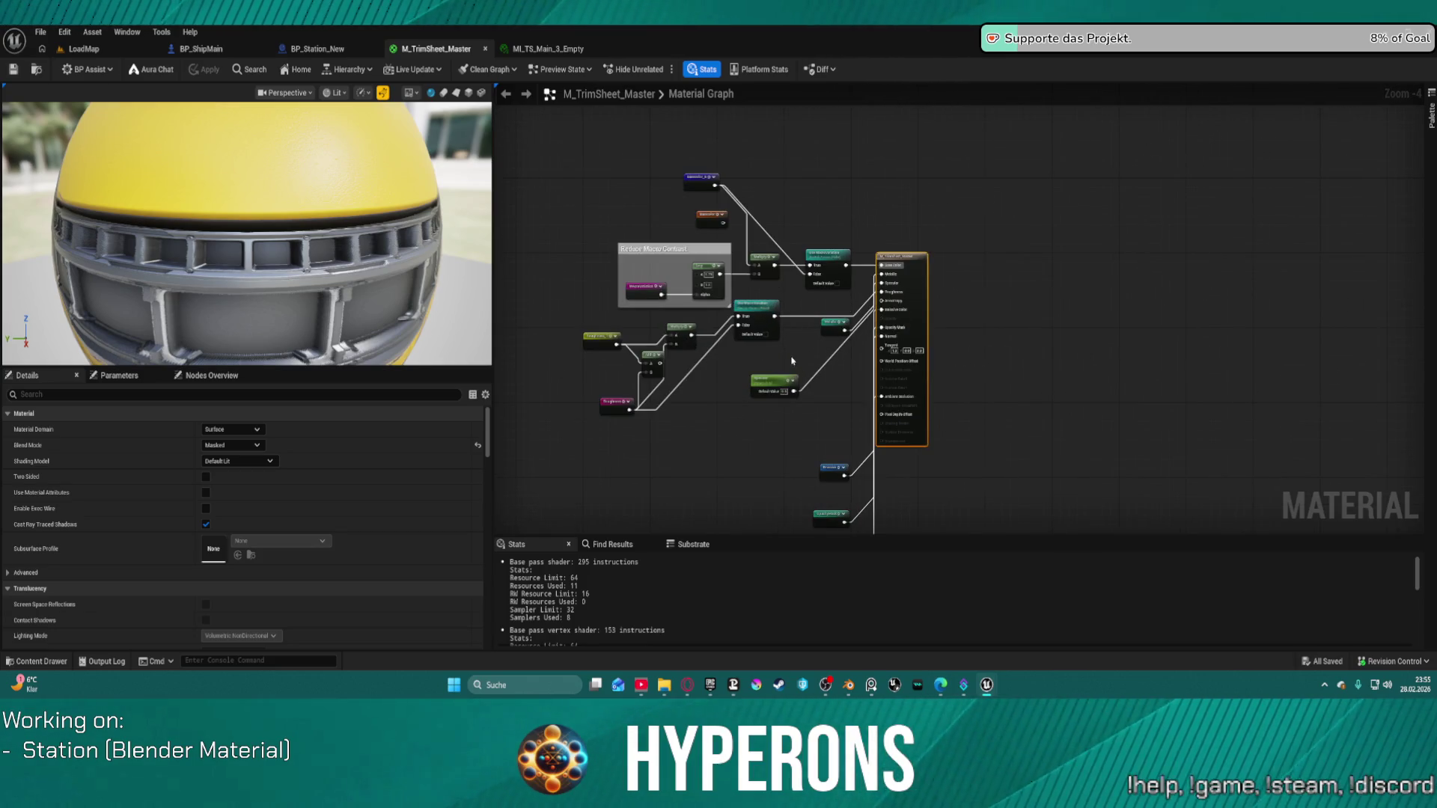
scroll(791, 361, up, 3)
drag(992, 287, 968, 328)
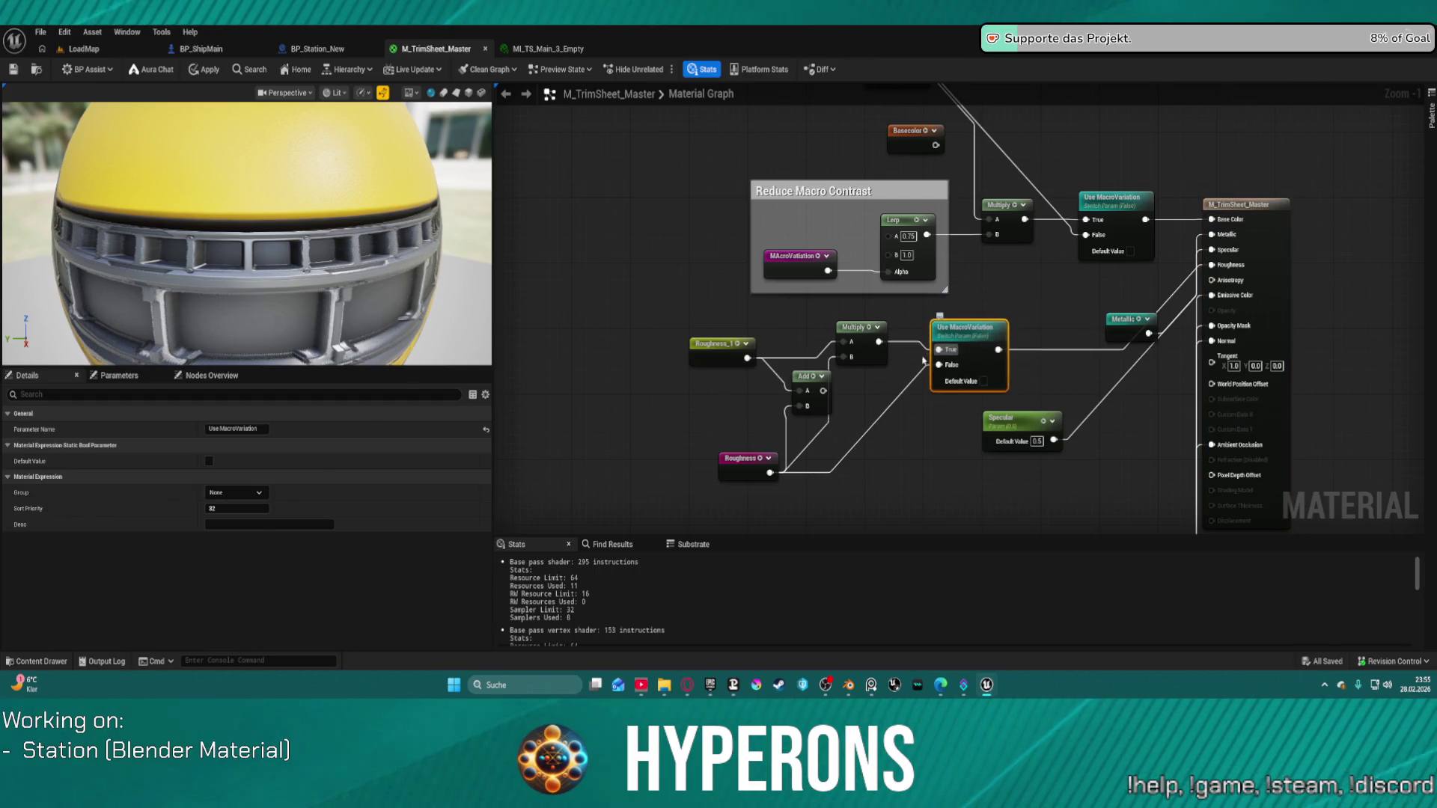
key(Delete)
mouse_move(880, 341)
mouse_down()
mouse_move(913, 351)
mouse_move(1070, 333)
mouse_up()
click(718, 346)
mouse_move(747, 358)
mouse_down()
mouse_move(823, 359)
mouse_move(1066, 292)
mouse_move(1208, 295)
mouse_move(1212, 323)
mouse_move(1210, 271)
mouse_up()
mouse_move(1003, 408)
mouse_down()
mouse_move(1342, 311)
mouse_move(1092, 321)
mouse_move(901, 178)
mouse_move(819, 142)
mouse_move(816, 90)
mouse_move(831, 127)
mouse_move(838, 105)
mouse_up()
Correct the misspelled roughness comment title to 'Basic Roughness'.
scroll(822, 192, down, 2)
mouse_move(949, 306)
mouse_down()
mouse_move(945, 322)
mouse_move(1151, 318)
mouse_move(1430, 253)
mouse_move(1398, 294)
mouse_up()
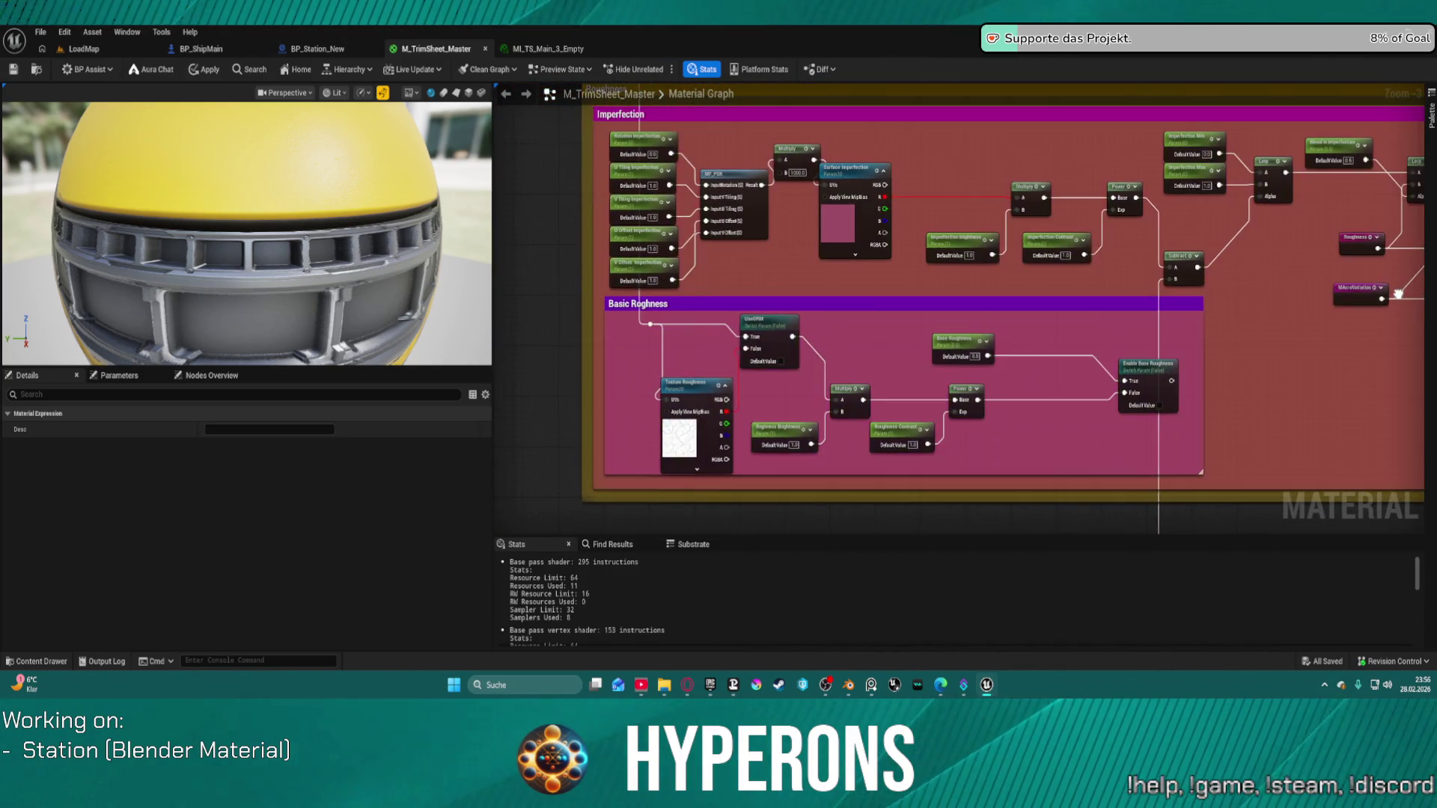
scroll(609, 289, up, 3)
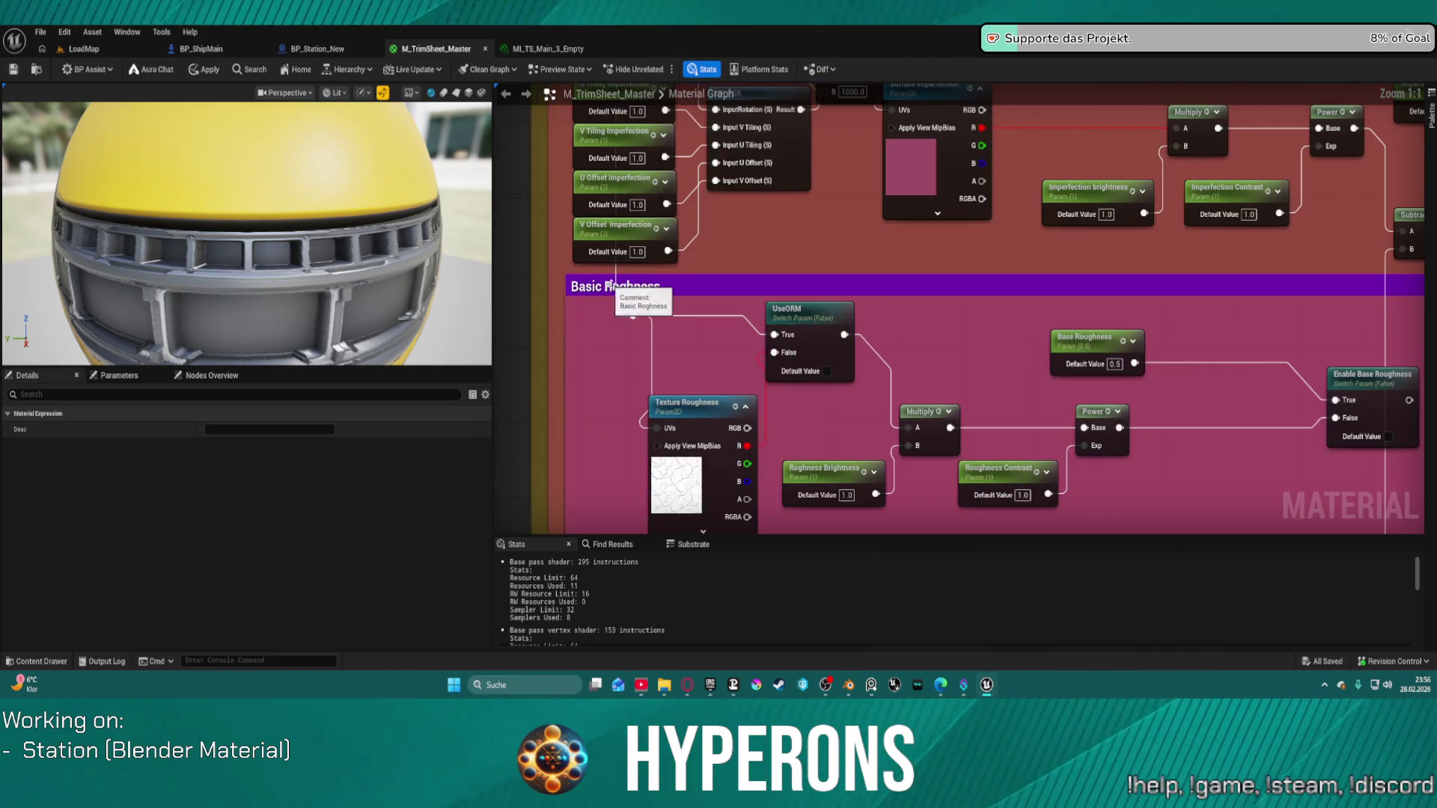
click(610, 286)
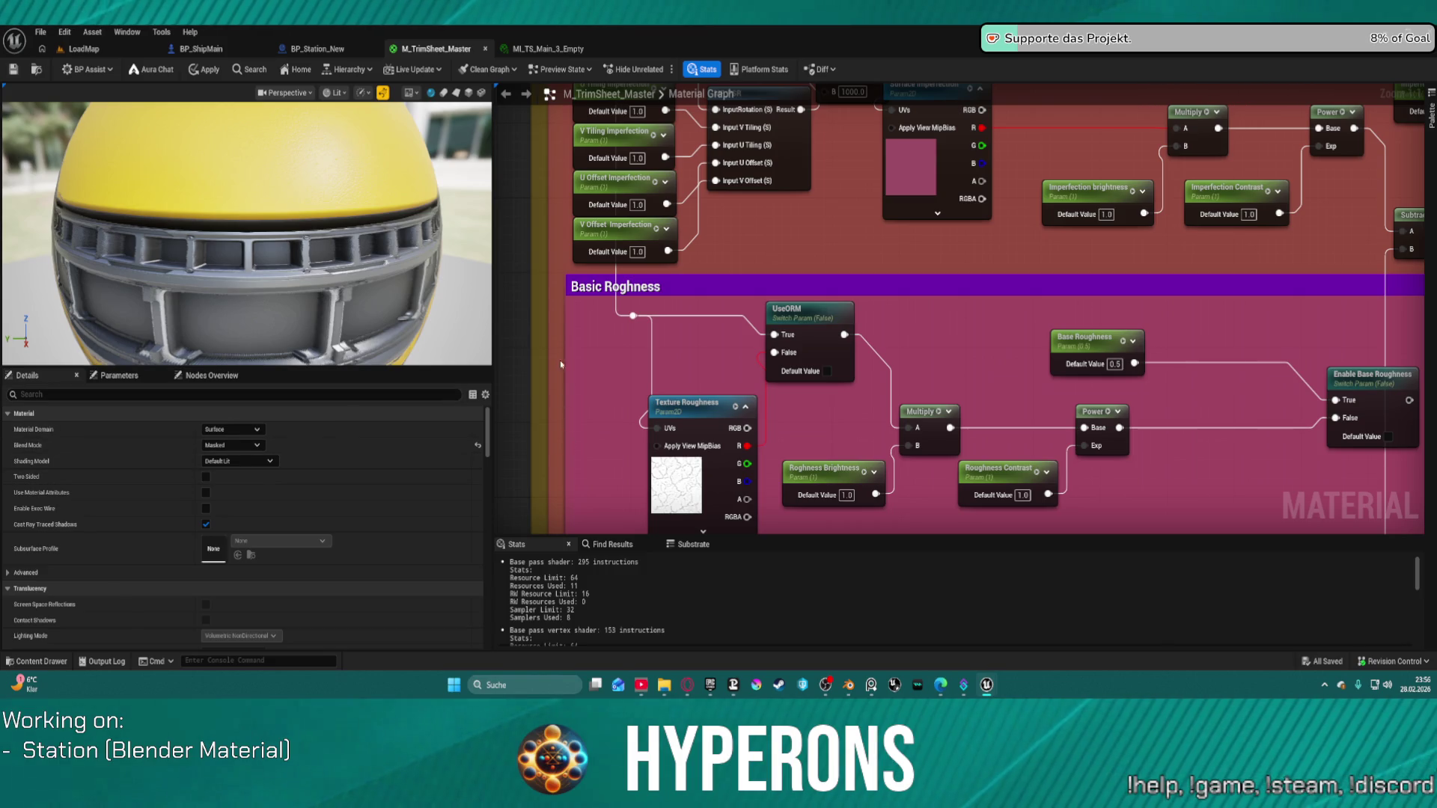
click(597, 292)
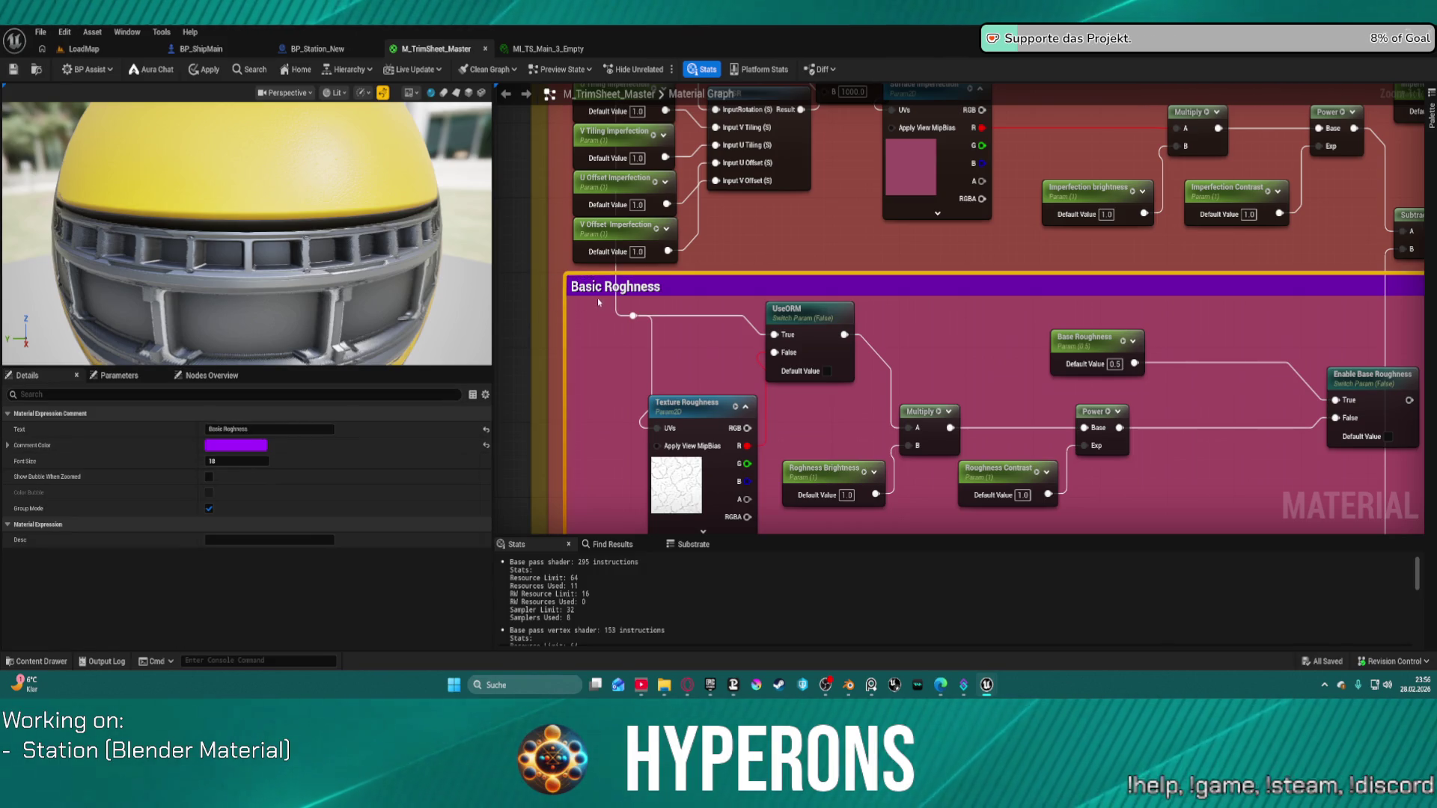
click(228, 430)
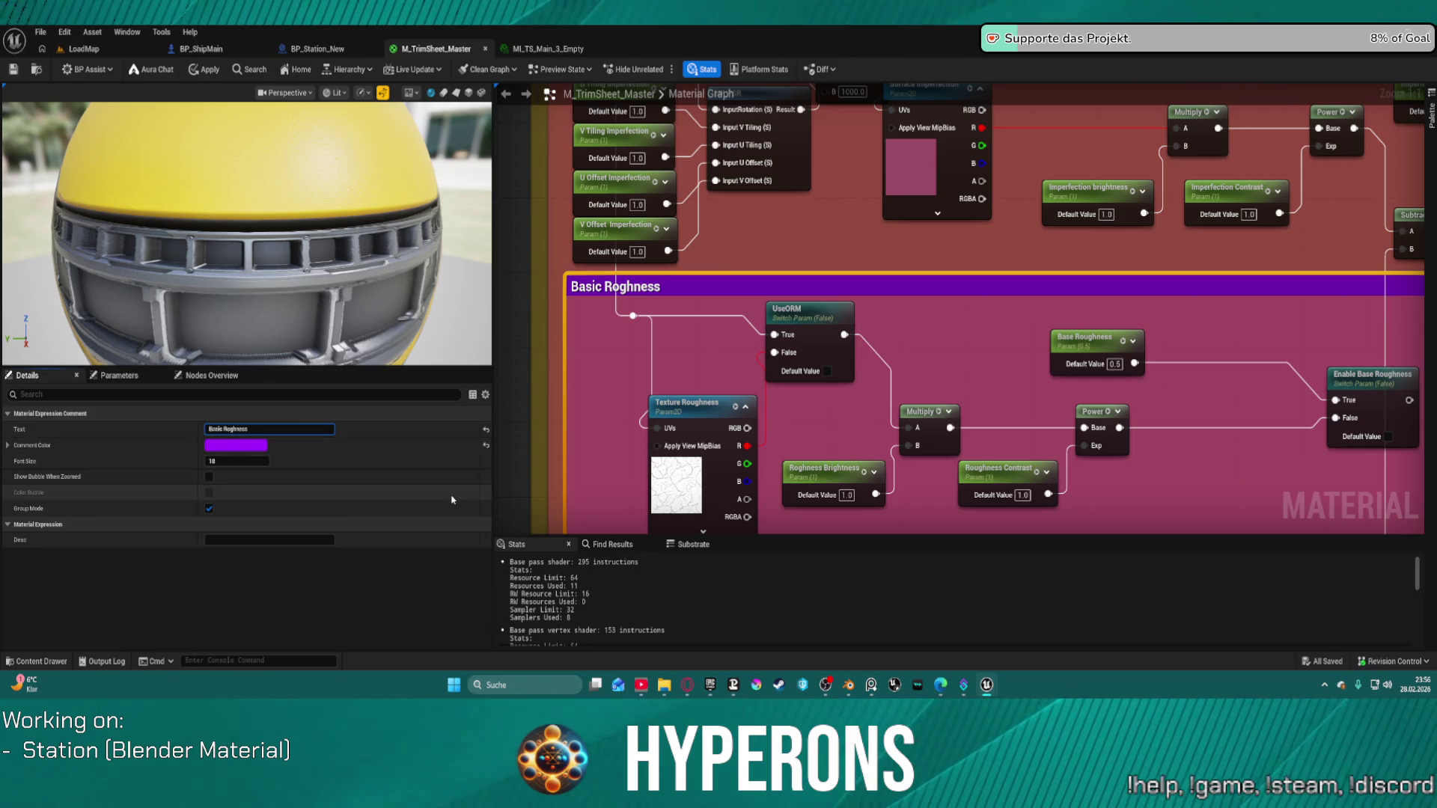
key(End)
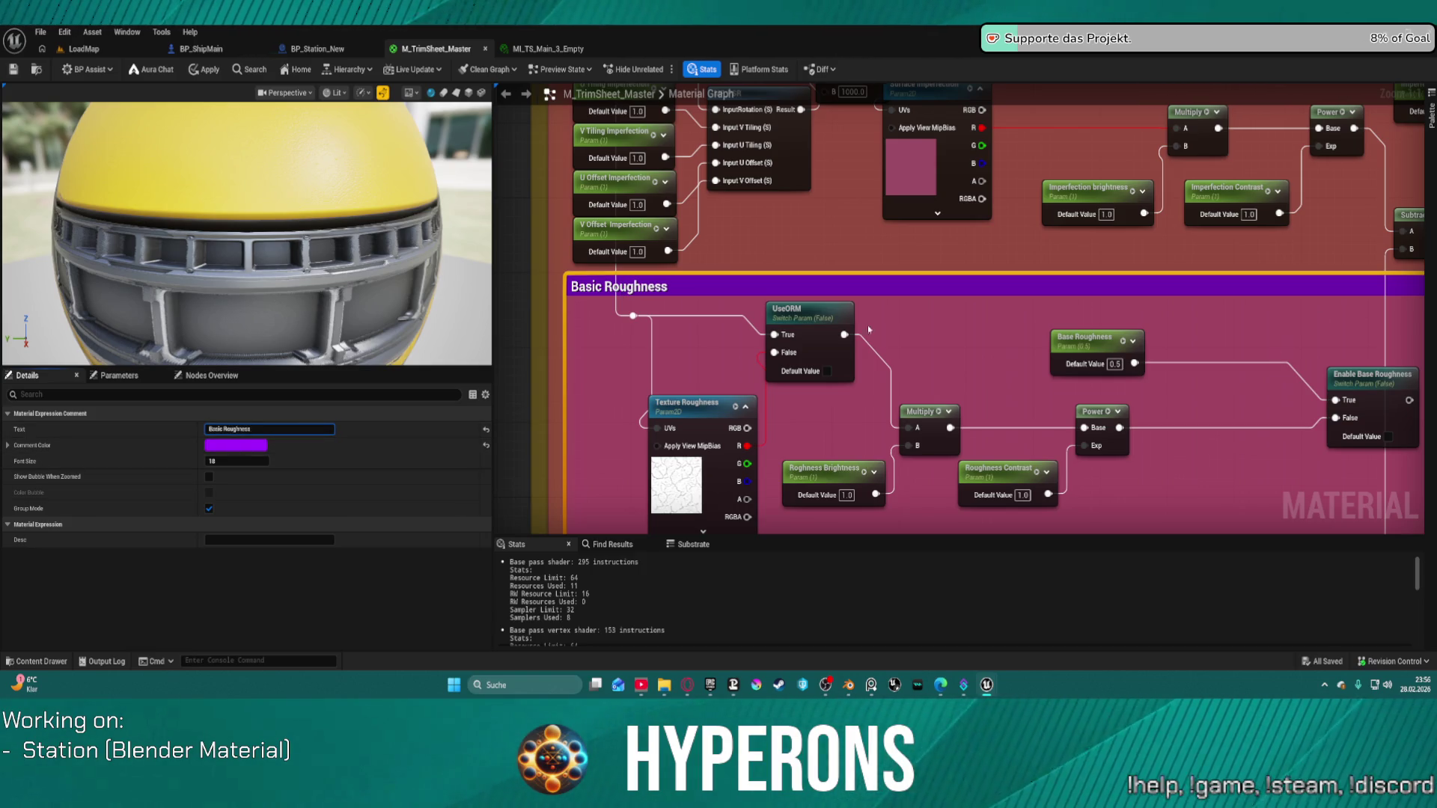
scroll(869, 329, down, 5)
scroll(879, 302, up, 4)
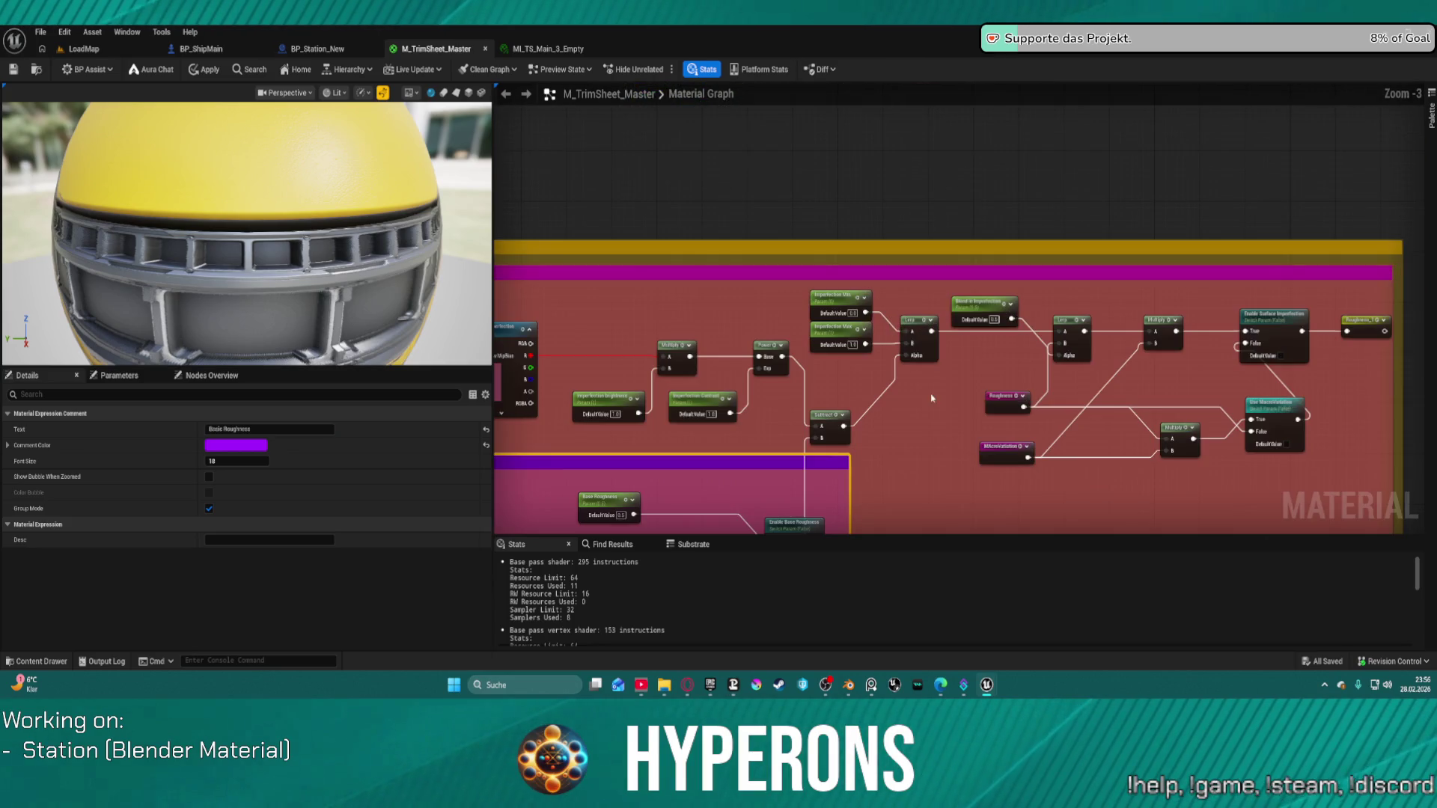
scroll(932, 398, up, 3)
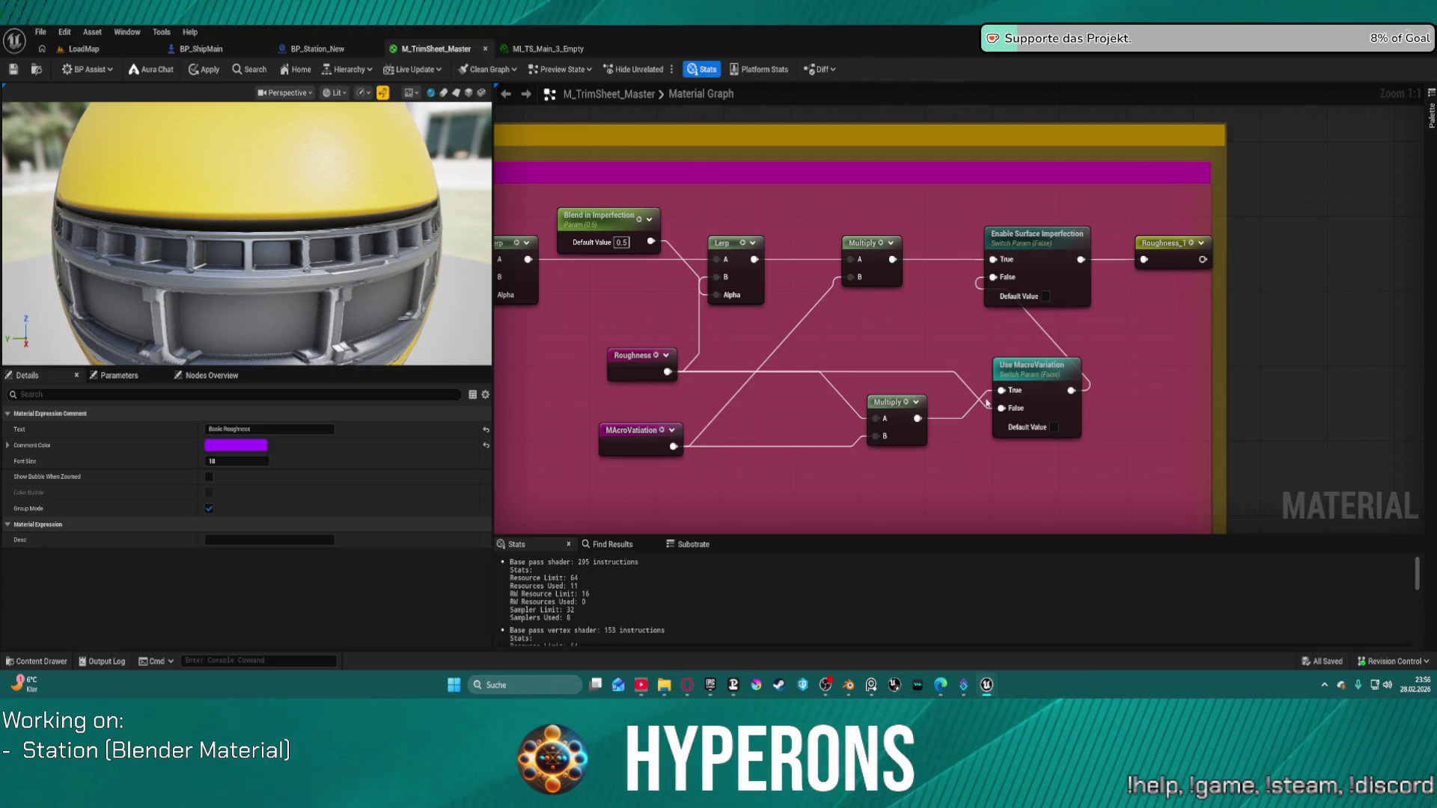
Wire Multiply into Use MacroVariation's True pin and Roughness into Enable Surface Imperfection's False pin.
drag(985, 397, 1000, 391)
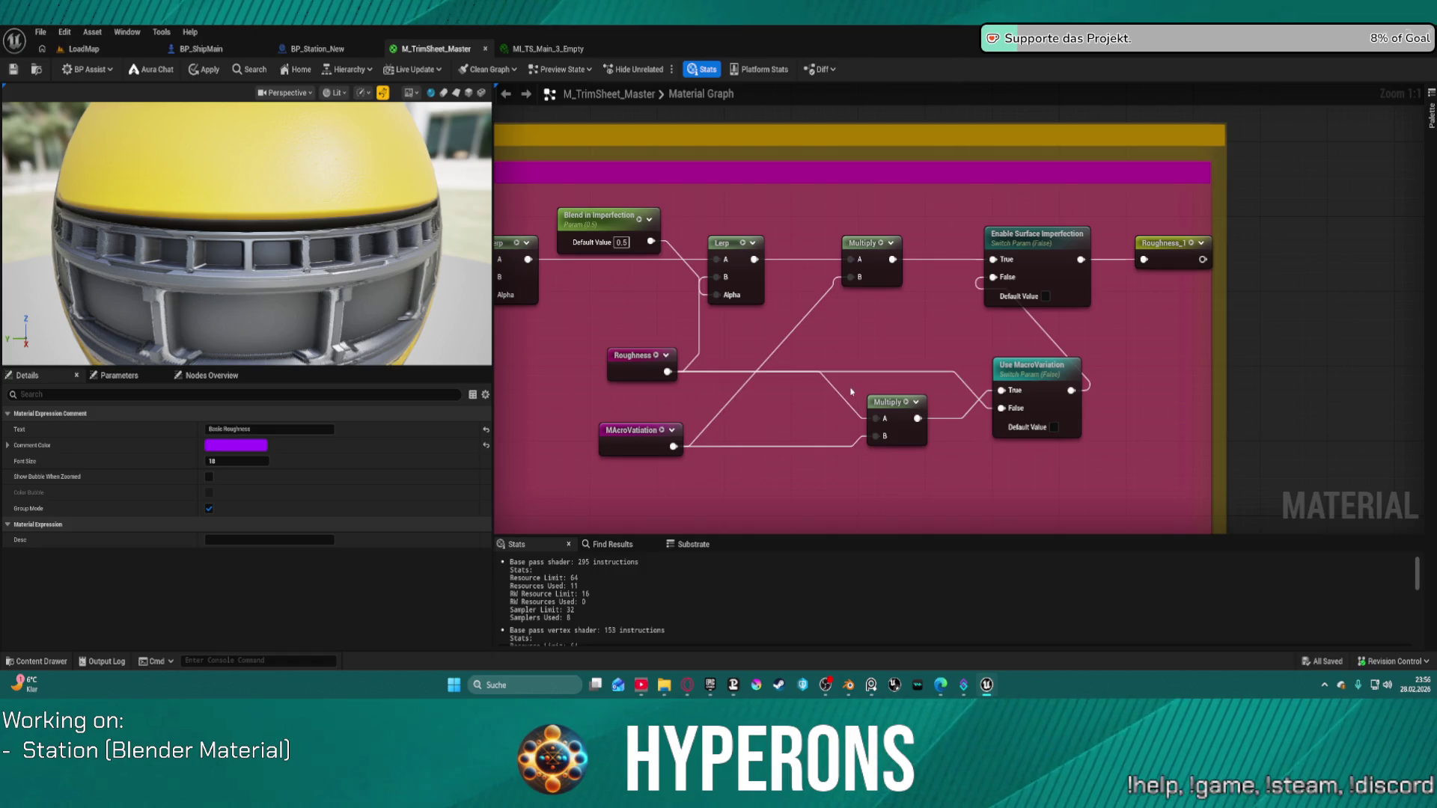
click(872, 418)
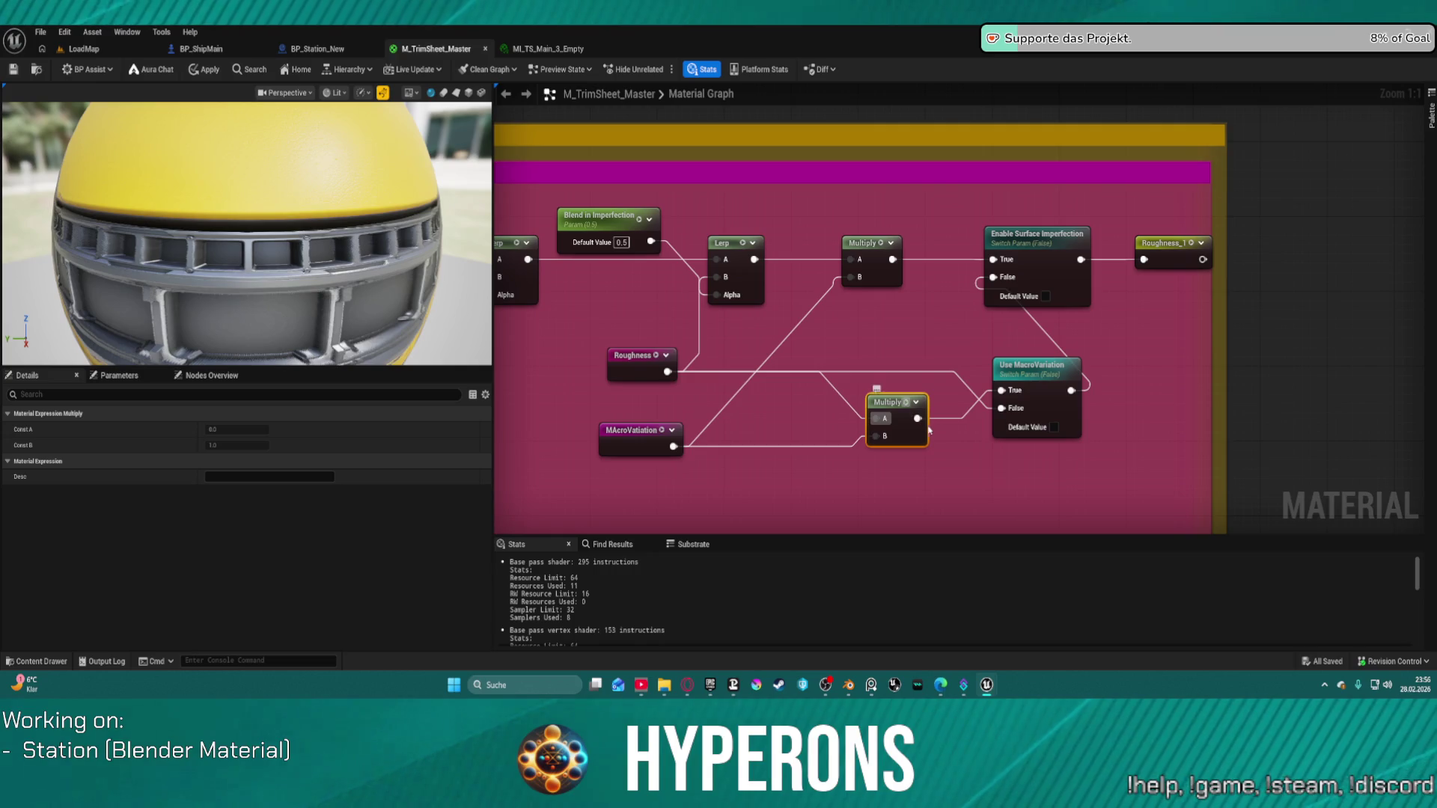
mouse_move(869, 393)
mouse_down()
mouse_move(956, 458)
mouse_move(987, 458)
mouse_up()
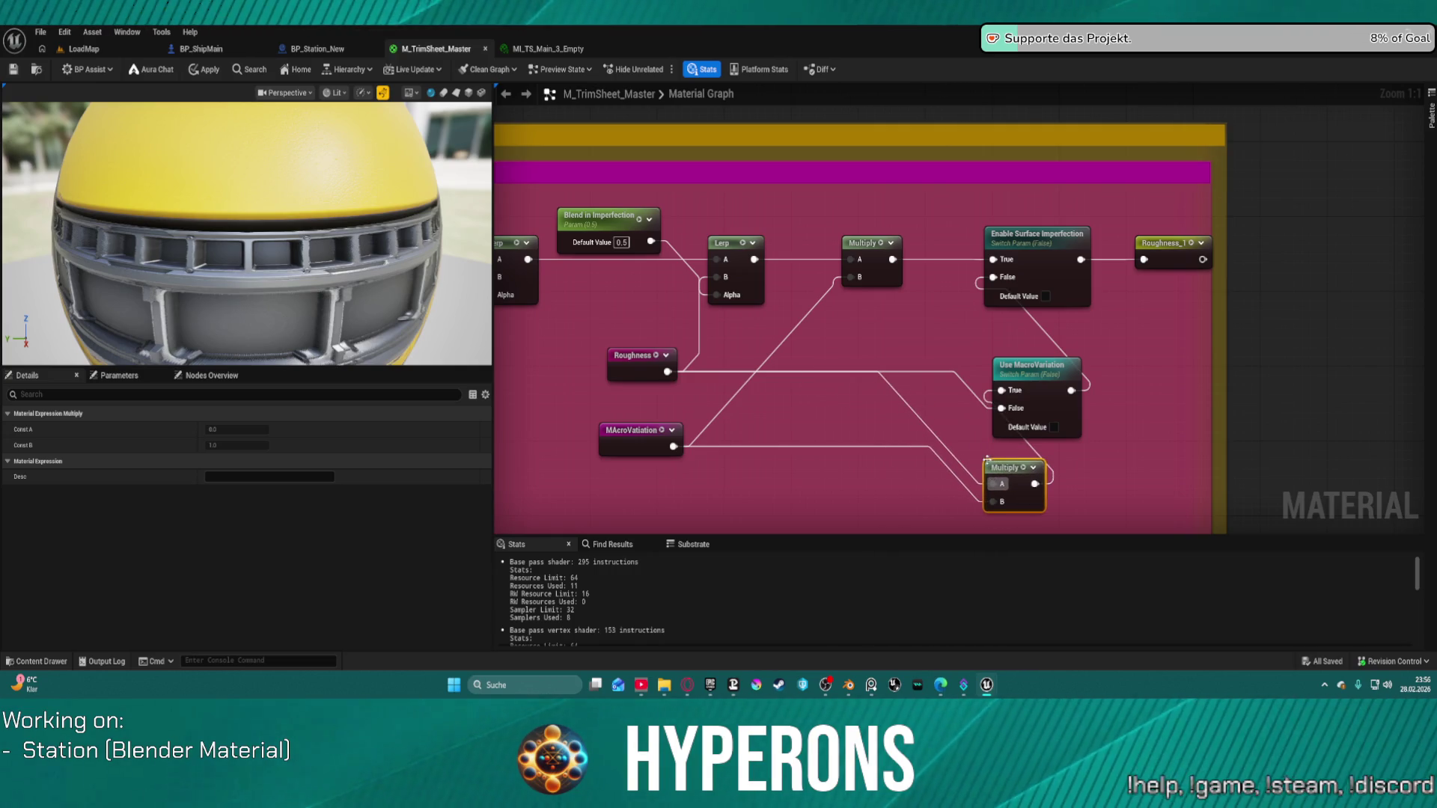
drag(1027, 274, 984, 274)
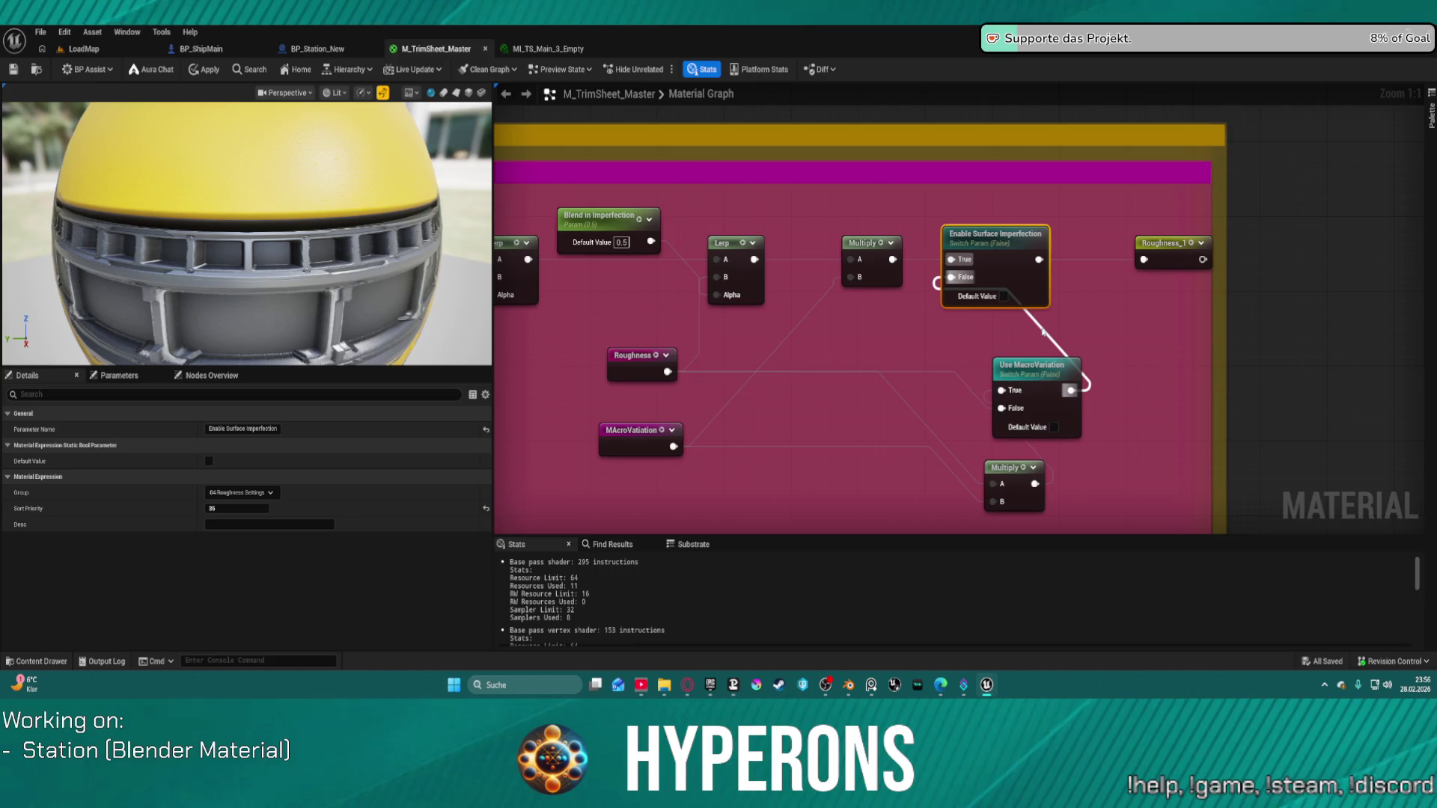
drag(1041, 330, 1026, 351)
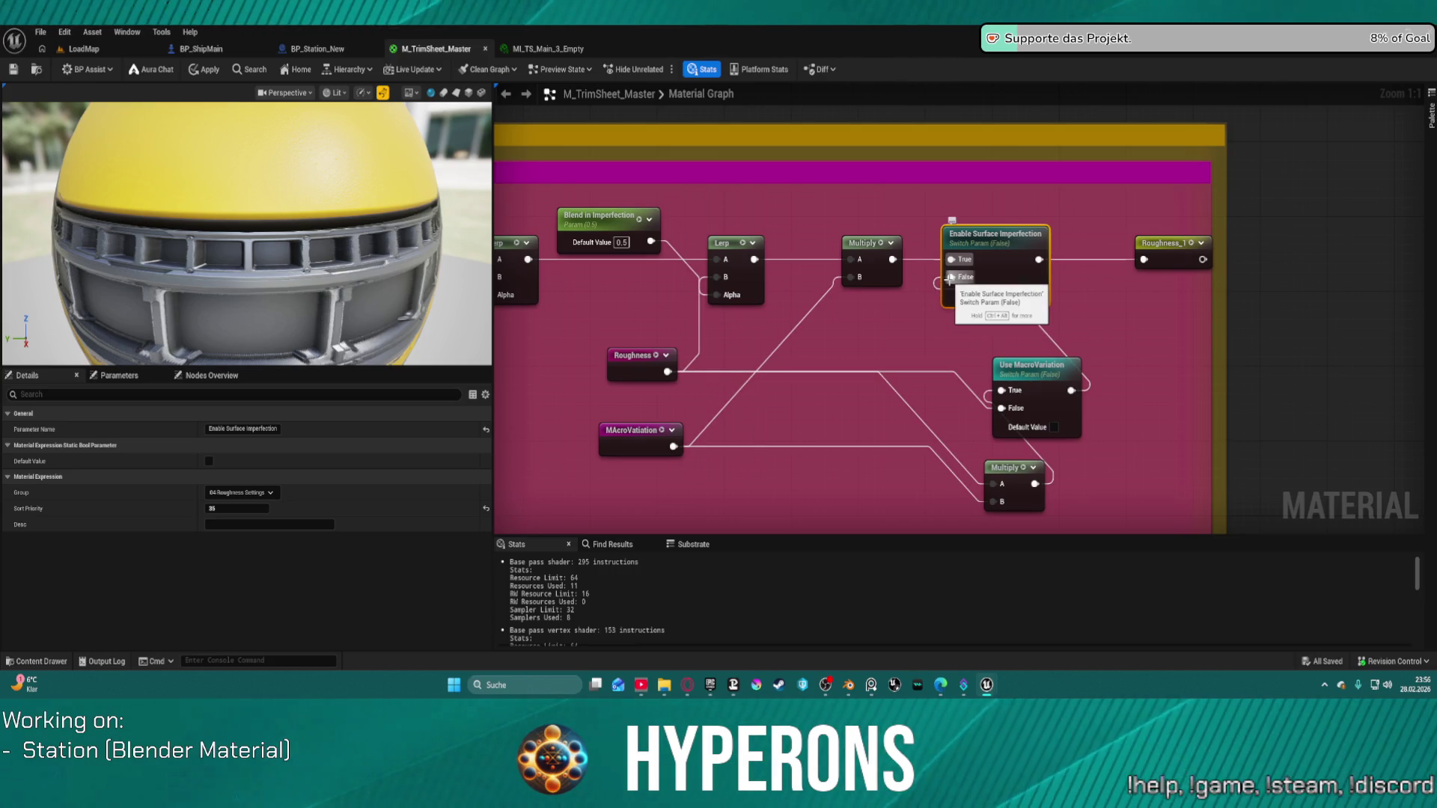
mouse_move(958, 284)
mouse_down()
mouse_move(877, 340)
mouse_move(666, 374)
mouse_up()
drag(937, 342, 692, 317)
Rearrange Use MacroVariation, Roughness, MAcroVatiation and Enable Surface Imperfection into a row beside Roughness_1.
drag(777, 341, 867, 337)
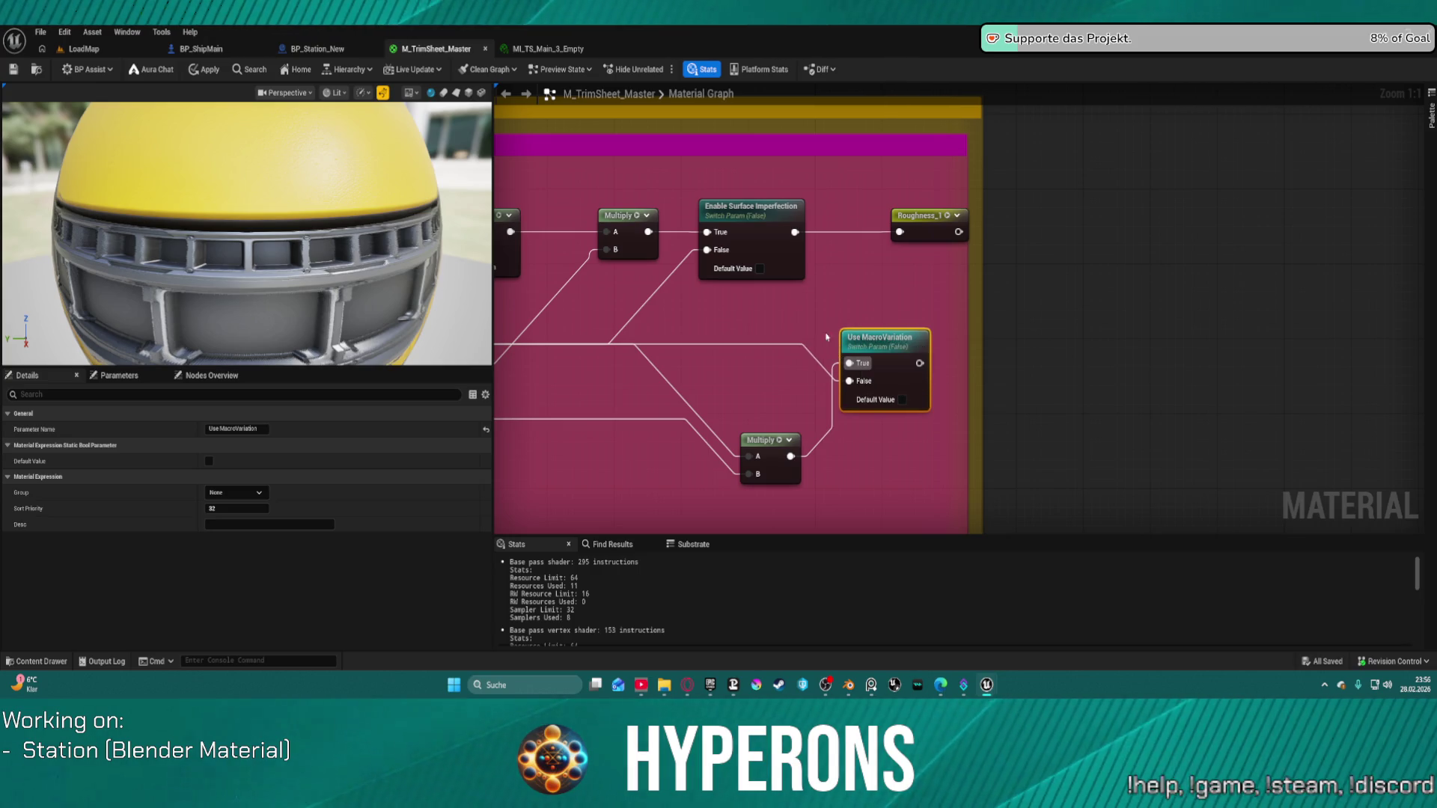
mouse_move(794, 232)
mouse_down()
mouse_move(814, 329)
mouse_move(847, 387)
mouse_move(914, 281)
mouse_move(899, 238)
mouse_up()
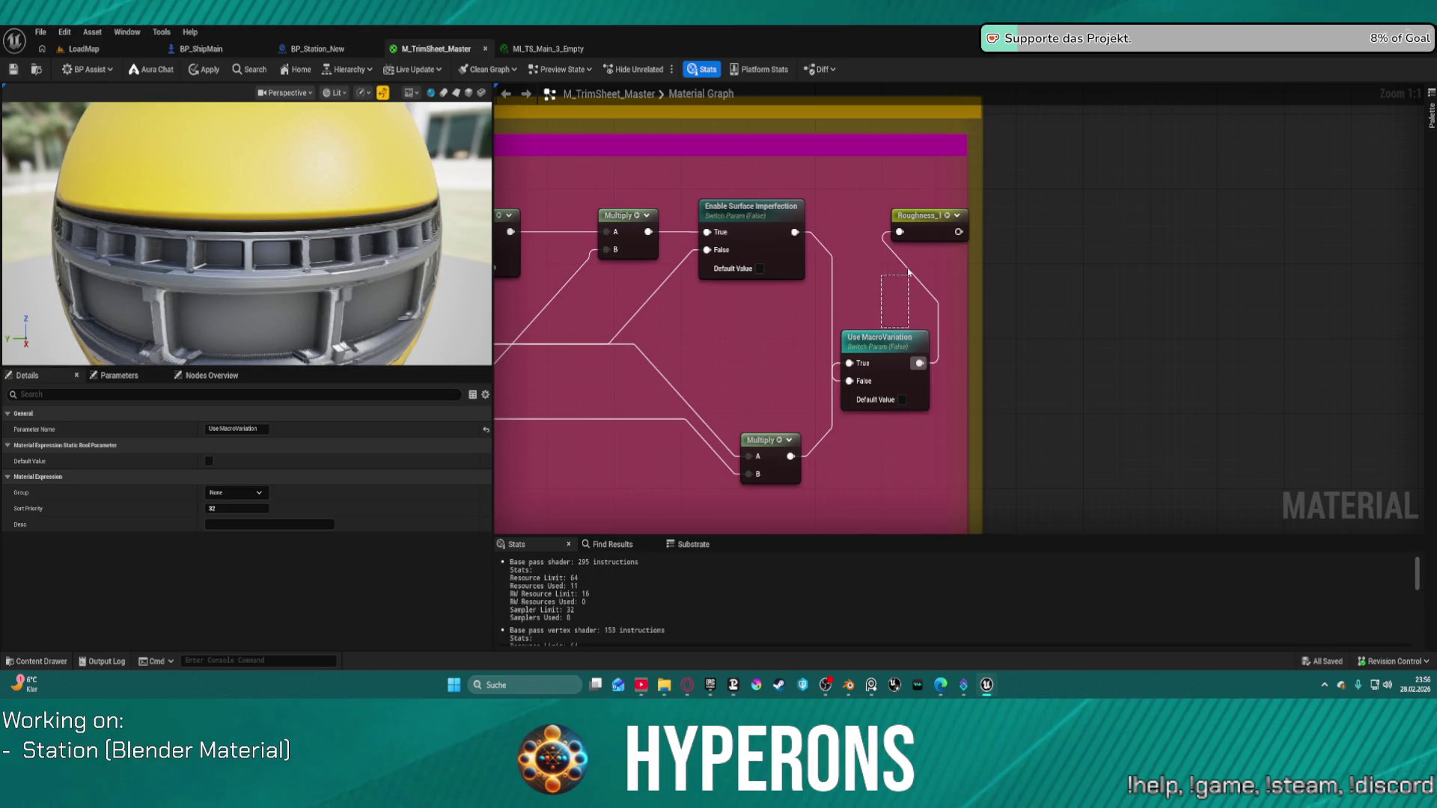
mouse_move(852, 392)
mouse_down()
mouse_move(871, 326)
mouse_move(885, 327)
mouse_up()
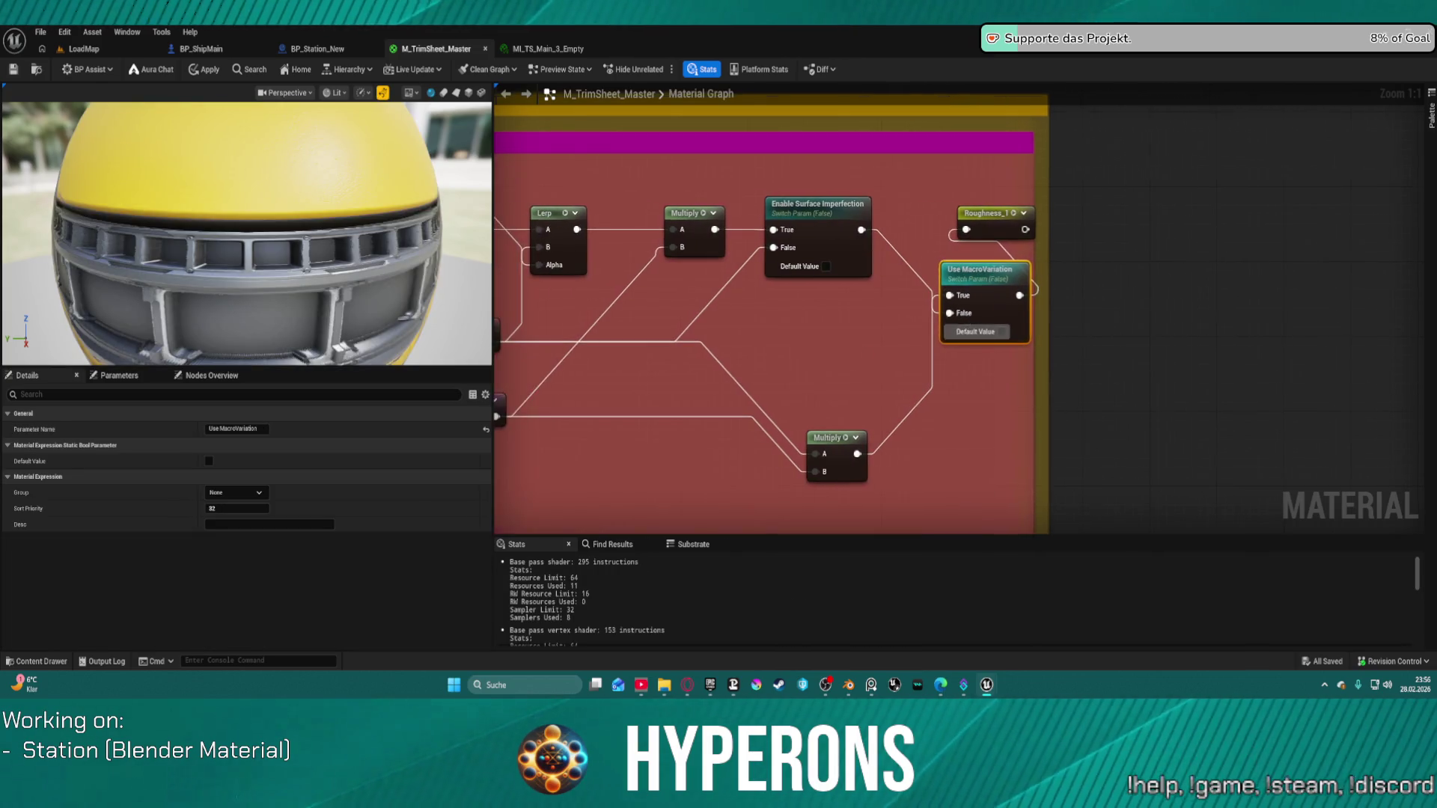
mouse_move(721, 332)
mouse_down()
mouse_move(633, 378)
mouse_move(745, 495)
mouse_move(690, 490)
mouse_up()
mouse_move(725, 374)
mouse_down()
mouse_move(1029, 392)
mouse_move(952, 356)
mouse_up()
click(1109, 180)
drag(1109, 180, 1106, 189)
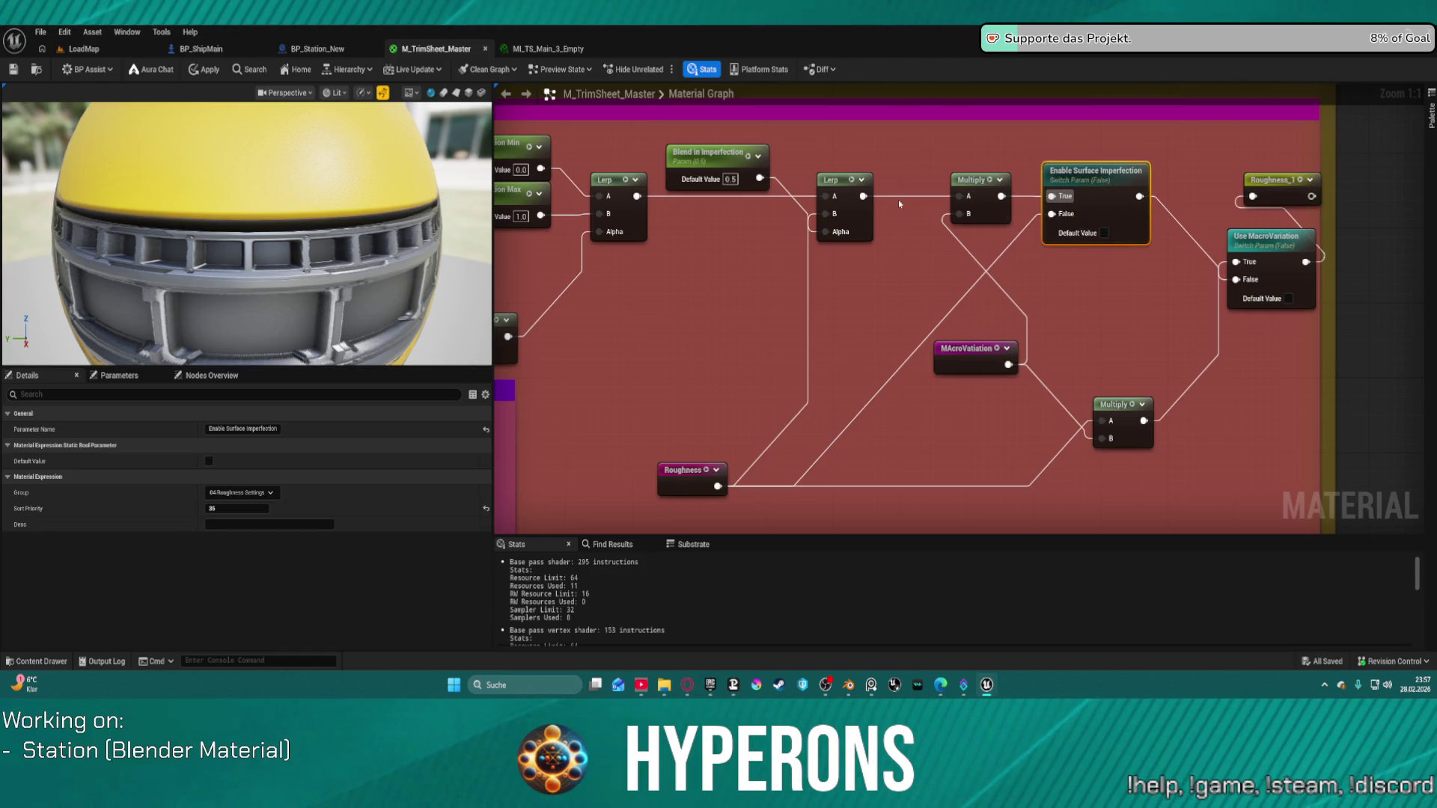
mouse_move(900, 199)
mouse_down()
mouse_move(1051, 196)
mouse_move(993, 206)
mouse_move(1154, 264)
mouse_move(1130, 265)
mouse_up()
drag(1113, 198, 1002, 179)
click(1109, 366)
right_click(1107, 359)
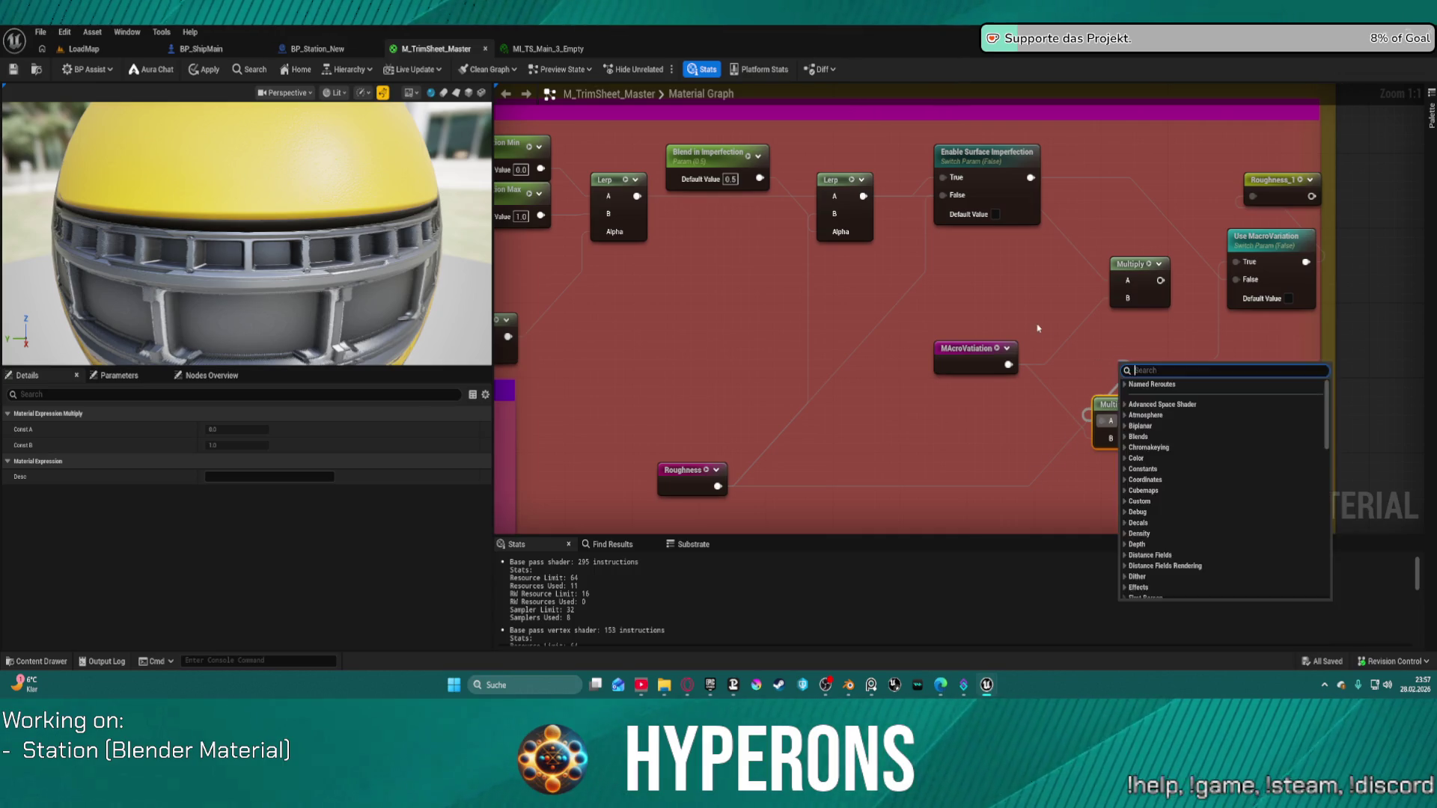
click(1107, 392)
Chain the upper Multiply into the lower Multiply's A input, placed beside Use MacroVariation.
drag(1130, 271, 1120, 242)
mouse_move(1019, 188)
mouse_down()
mouse_move(1002, 235)
mouse_move(971, 238)
mouse_up()
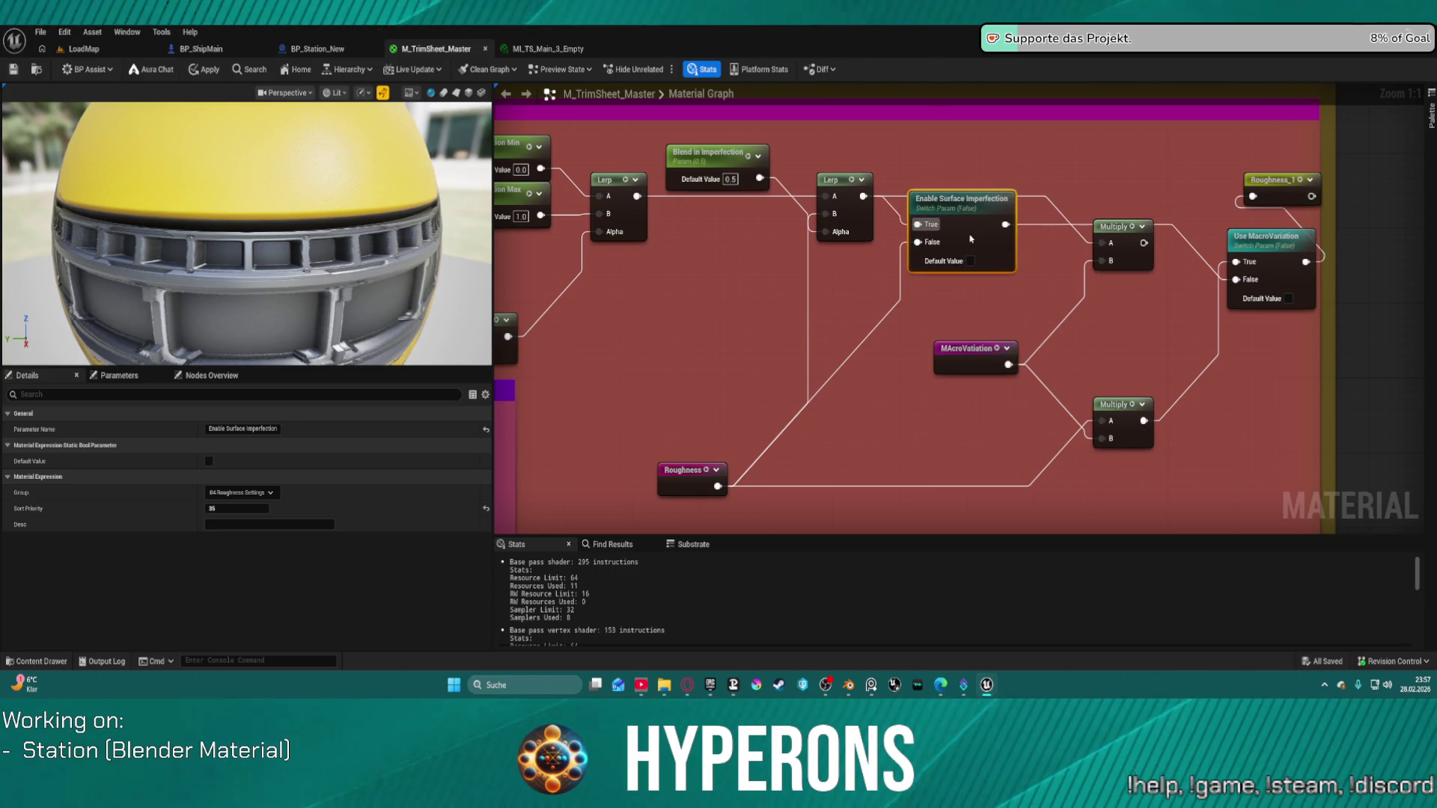
drag(1116, 236, 1120, 294)
mouse_move(1122, 402)
mouse_down()
mouse_move(1192, 362)
mouse_move(1198, 301)
mouse_move(1207, 310)
mouse_up()
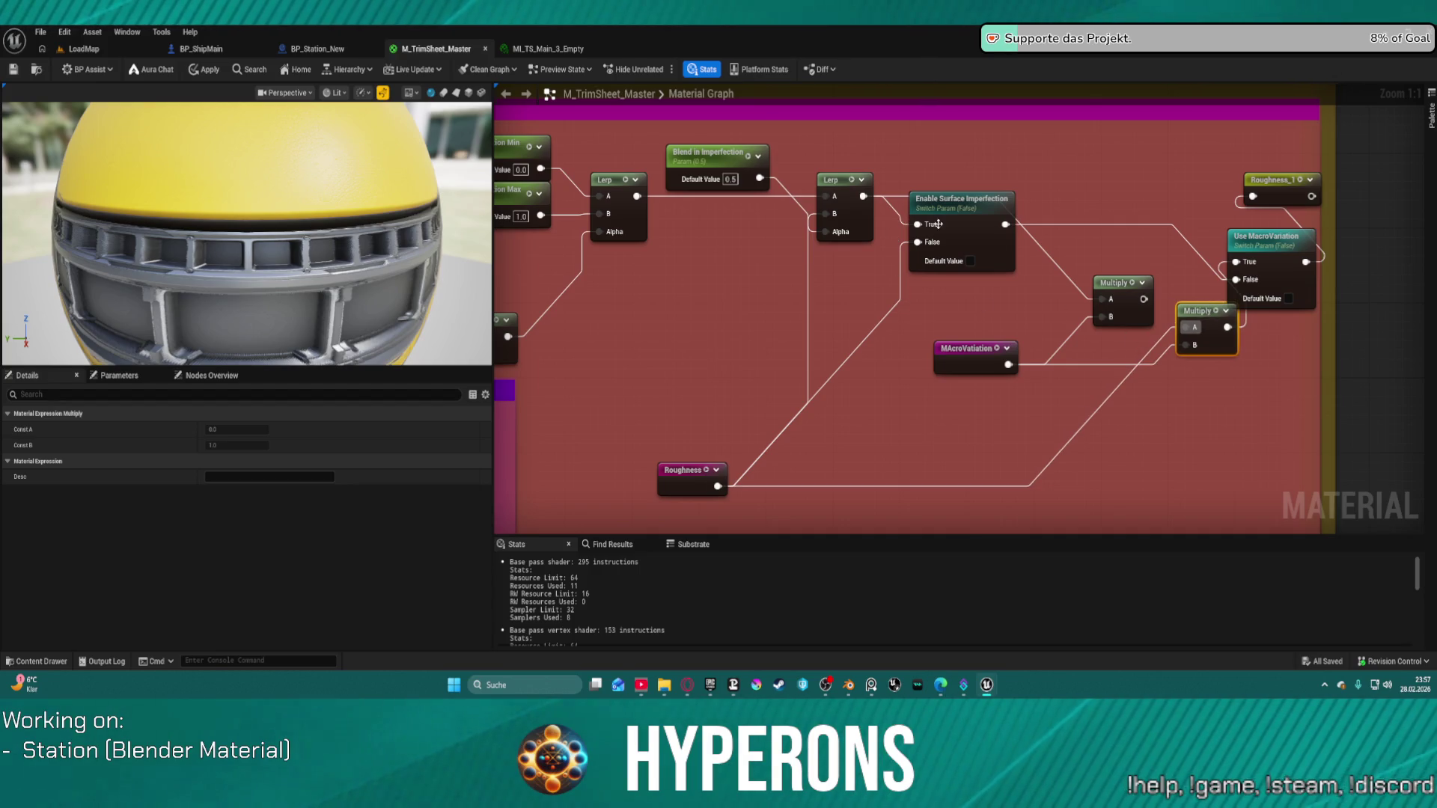
click(1156, 349)
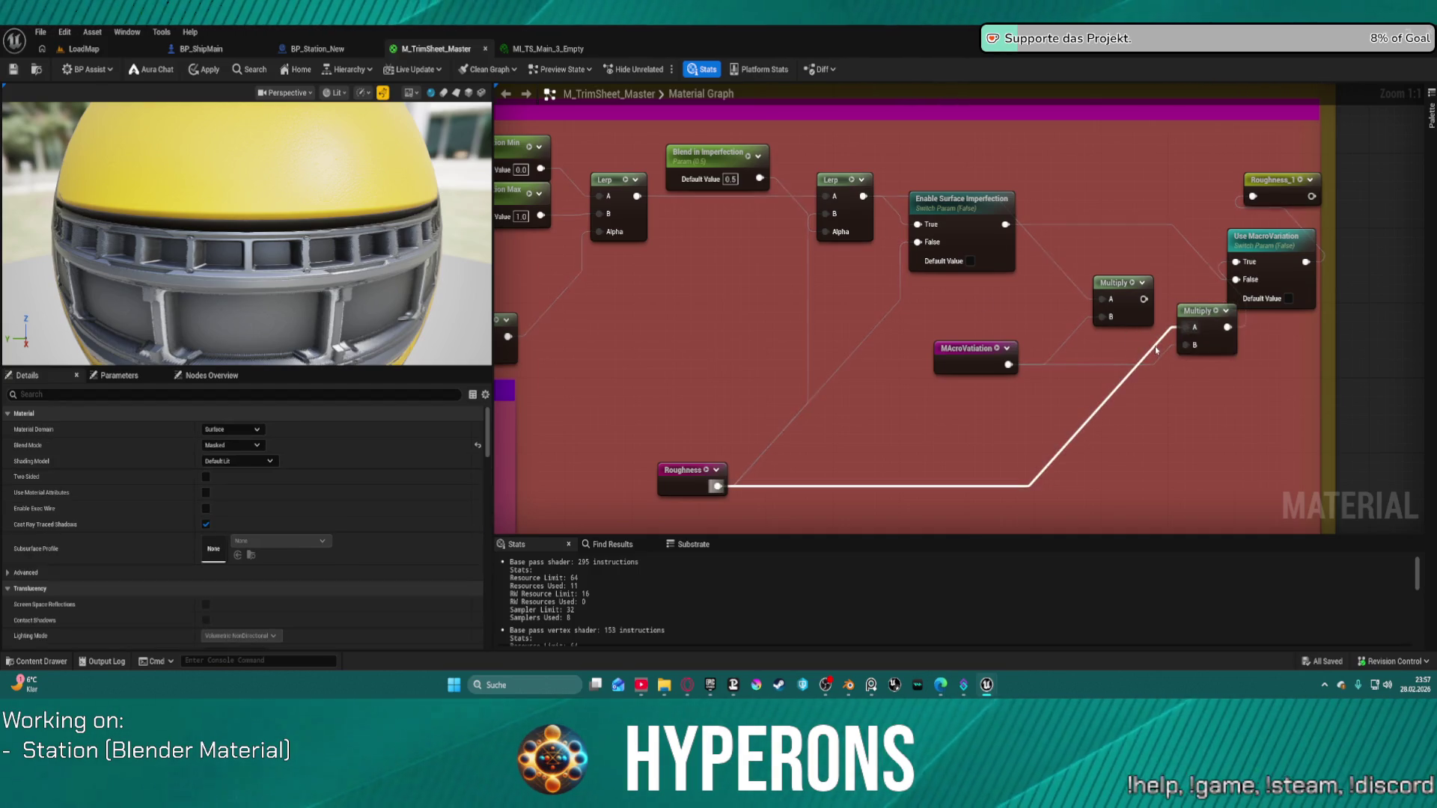
alt+click(1186, 327)
click(1201, 310)
drag(1185, 327, 1159, 302)
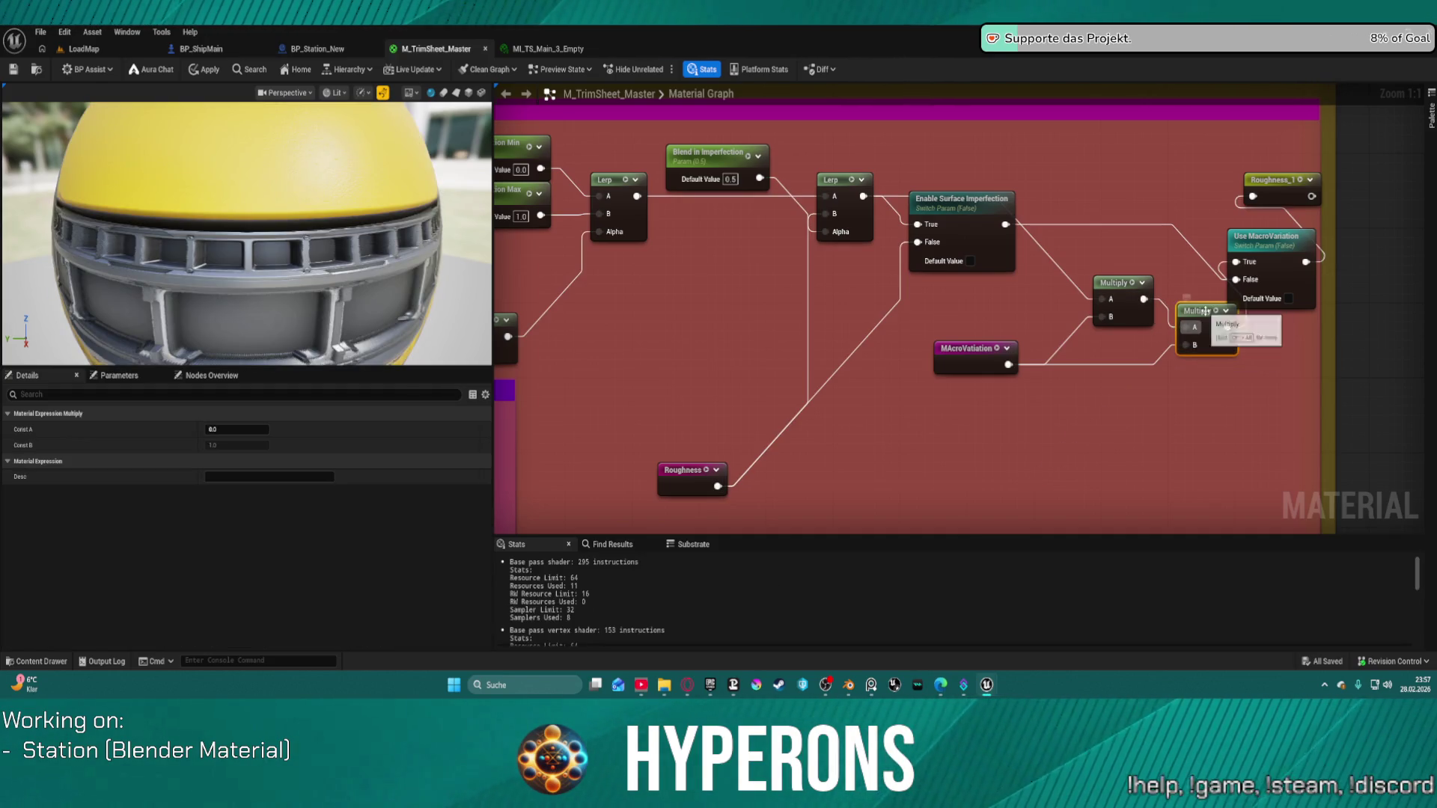
scroll(1246, 358, down, 10)
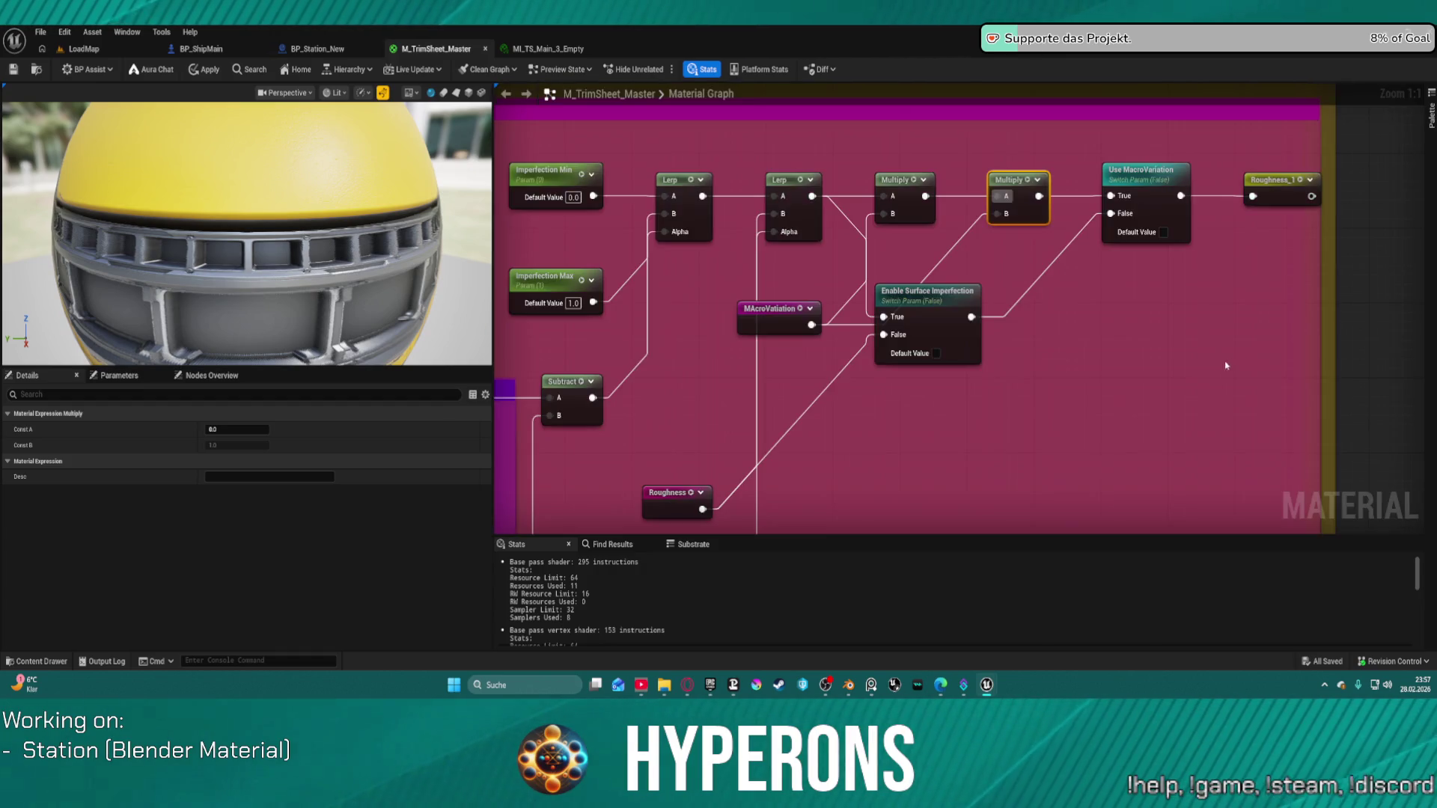
Enlarge the outer yellow comment box to enclose the mask and dirt nodes below.
scroll(1037, 331, down, 2)
scroll(991, 334, up, 5)
scroll(991, 334, up, 2)
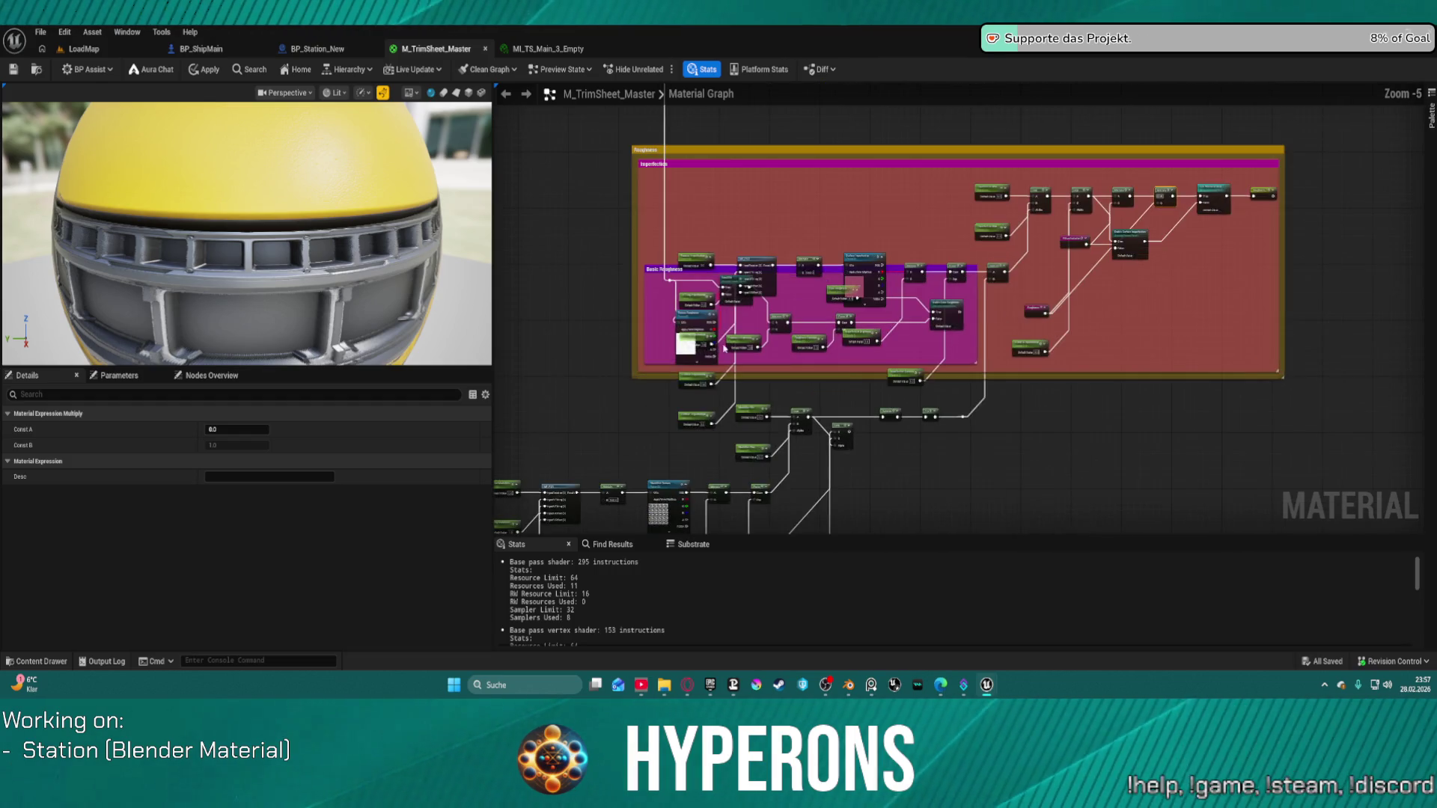
scroll(991, 333, down, 3)
drag(782, 327, 937, 219)
mouse_move(821, 262)
mouse_down()
mouse_move(691, 475)
mouse_move(728, 435)
mouse_up()
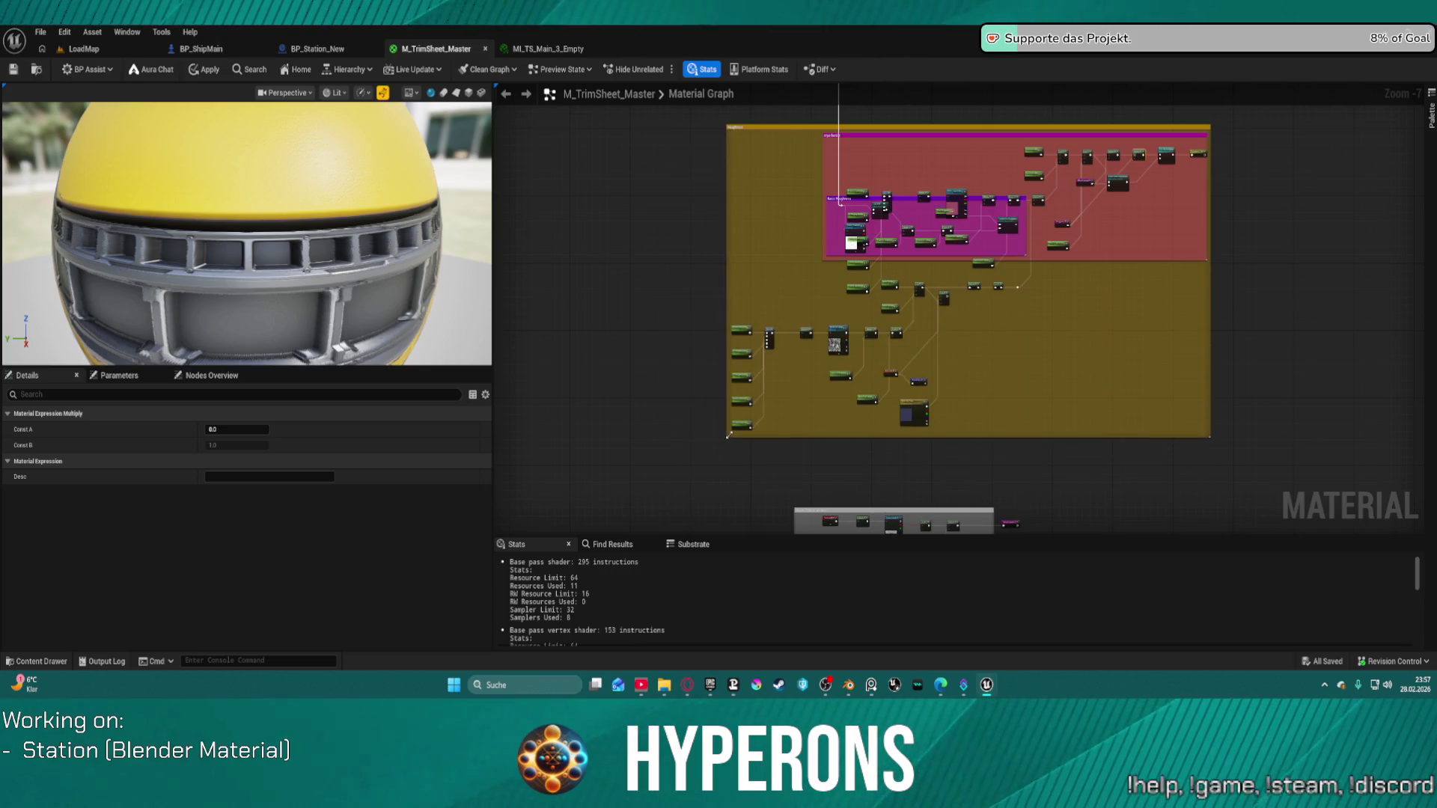
click(847, 409)
Pan and zoom through the graph to check the Imperfection and pink Basic Roughness groups.
scroll(852, 195, up, 4)
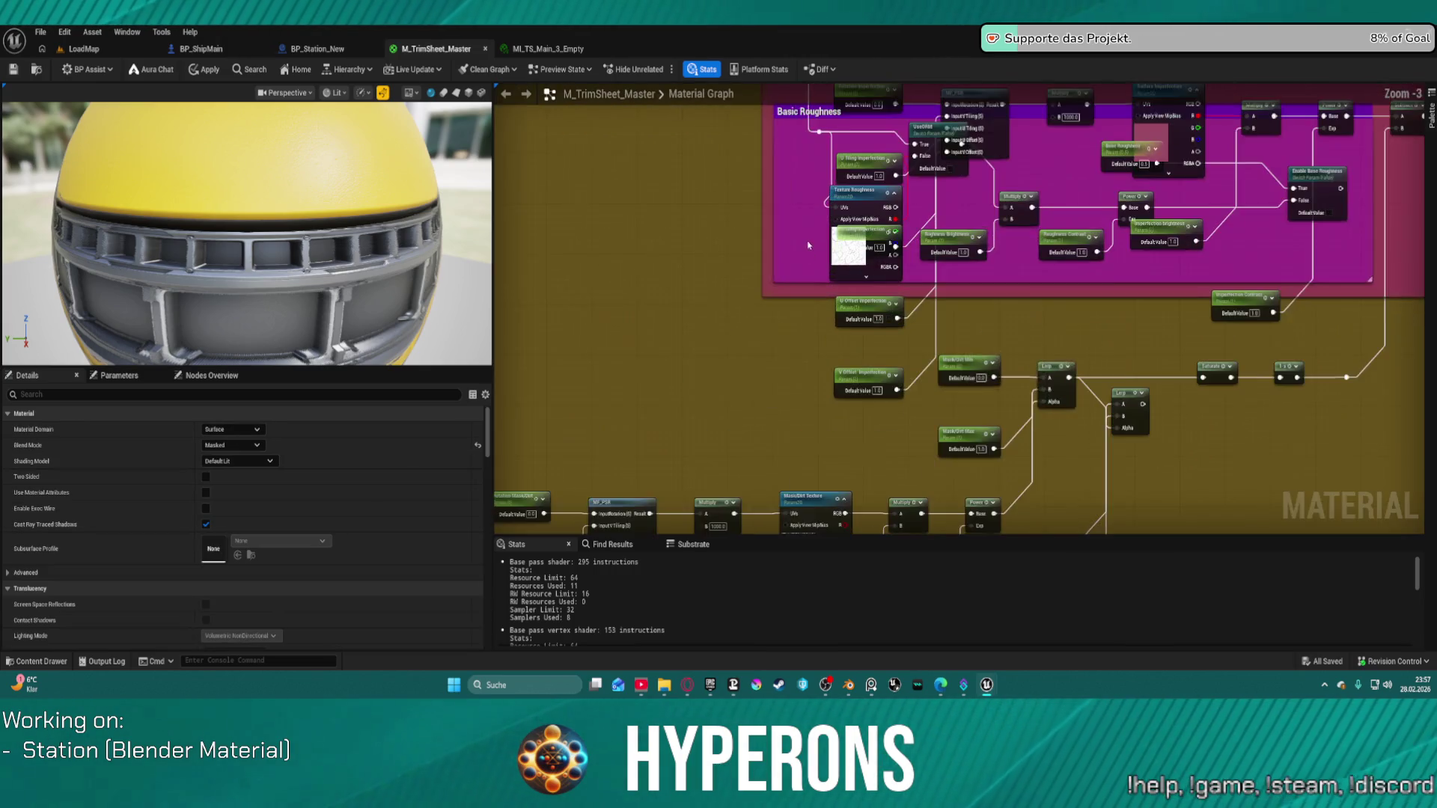
scroll(792, 407, down, 2)
drag(770, 391, 782, 311)
scroll(781, 311, up, 6)
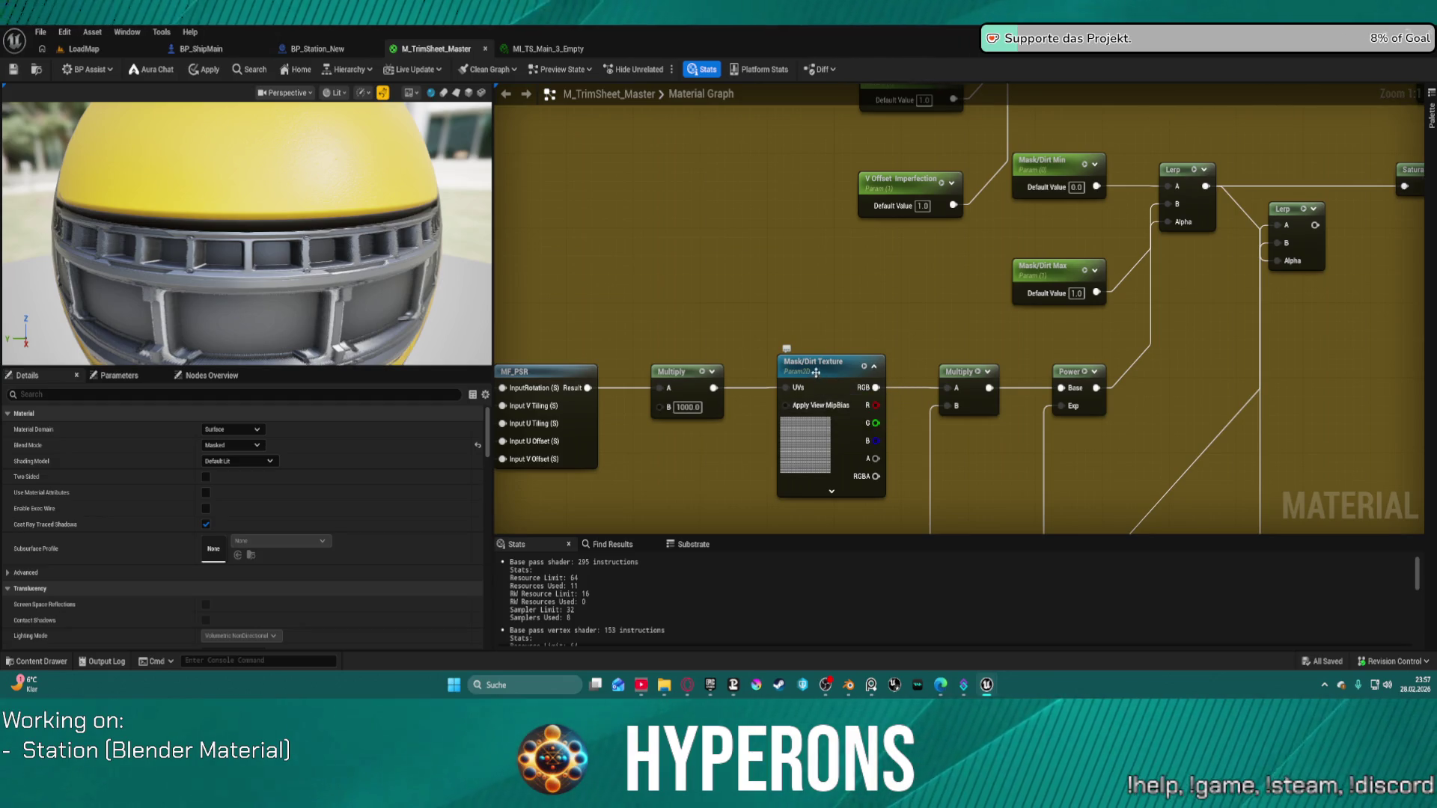
scroll(812, 366, down, 3)
scroll(812, 366, down, 3)
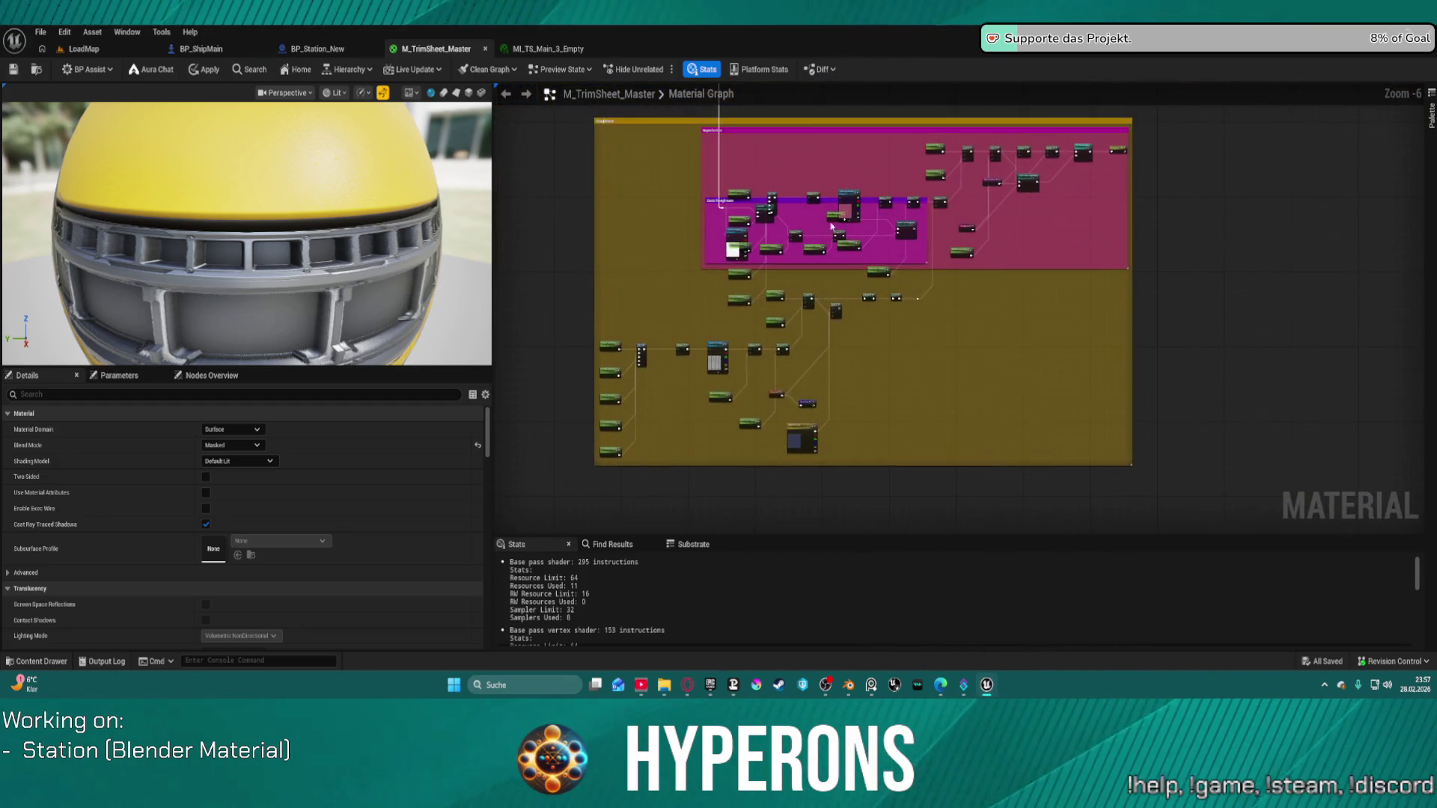
scroll(743, 222, up, 2)
scroll(786, 187, down, 6)
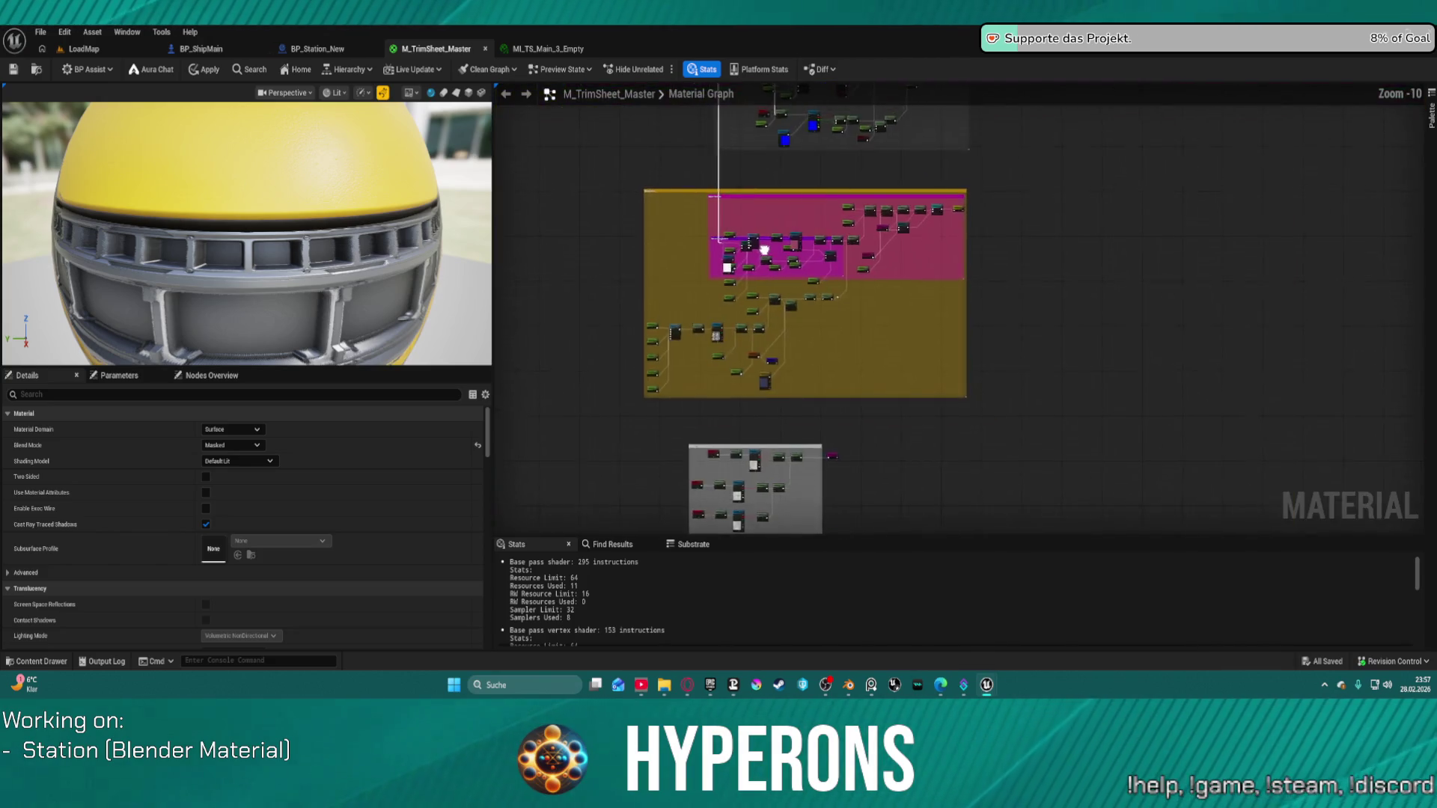
mouse_move(820, 124)
mouse_down()
mouse_move(742, 321)
mouse_move(748, 471)
mouse_move(850, 279)
mouse_up()
scroll(741, 330, up, 5)
scroll(770, 369, down, 2)
scroll(909, 327, up, 4)
mouse_move(908, 327)
mouse_down()
mouse_move(689, 479)
mouse_move(674, 459)
mouse_up()
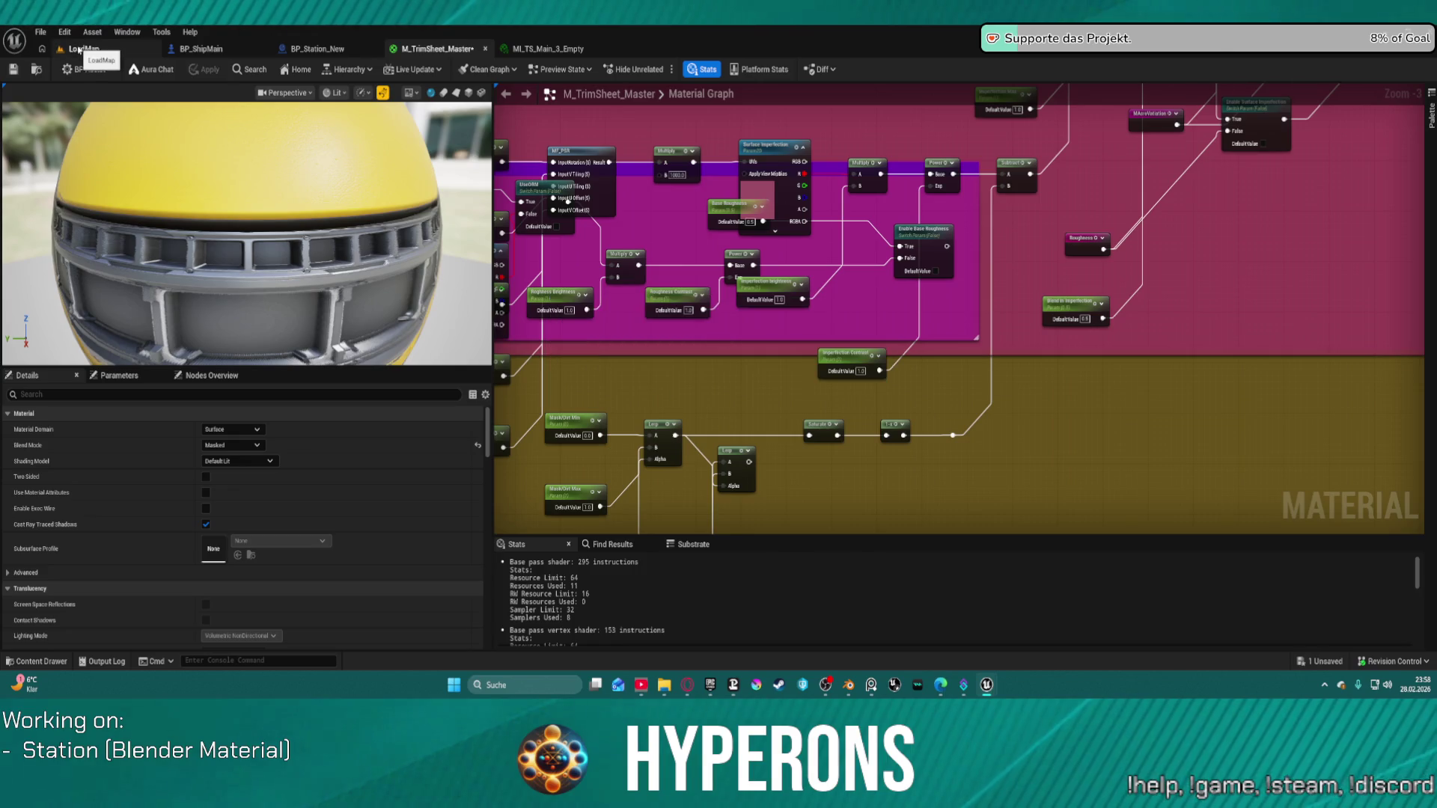
click(80, 50)
click(41, 32)
mouse_move(188, 118)
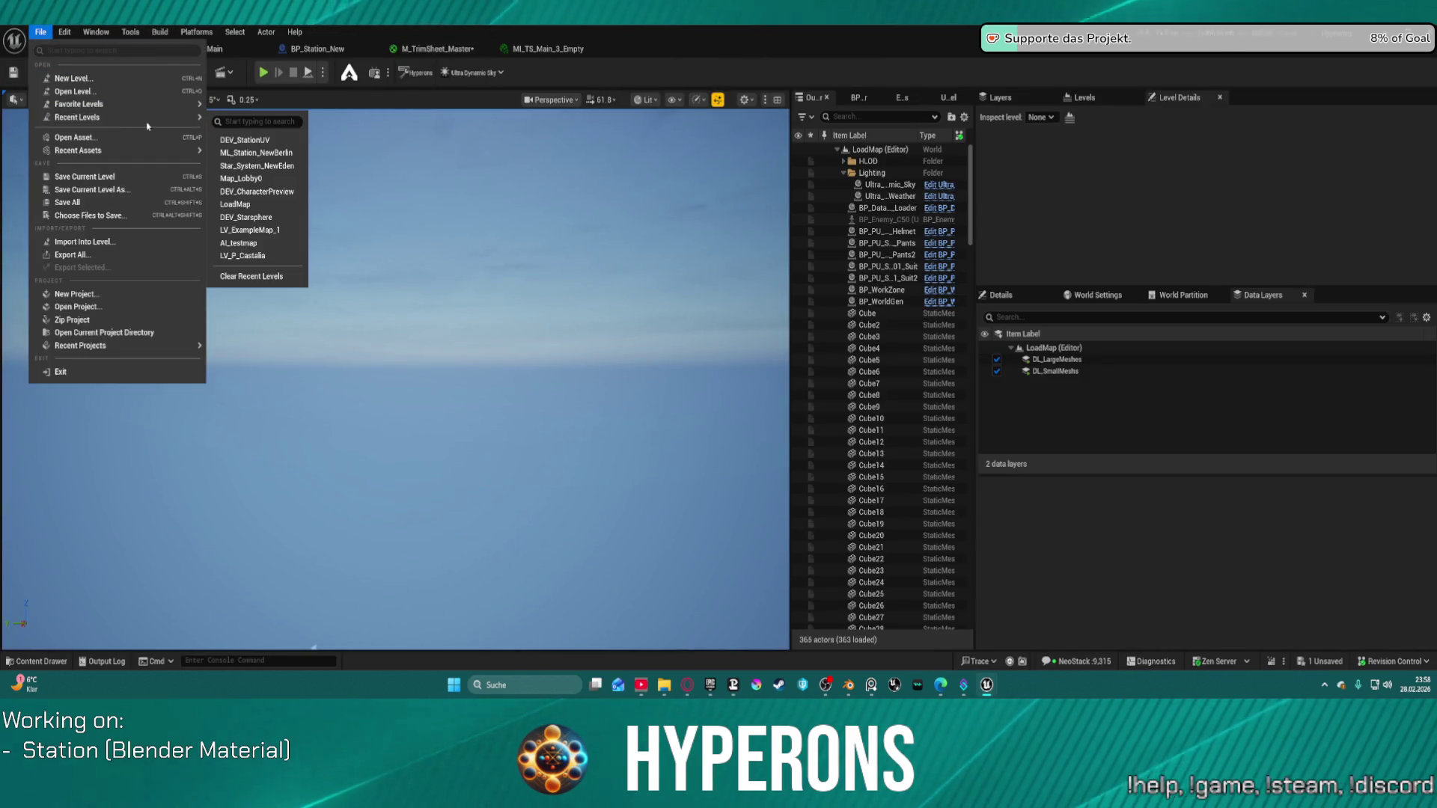
click(288, 141)
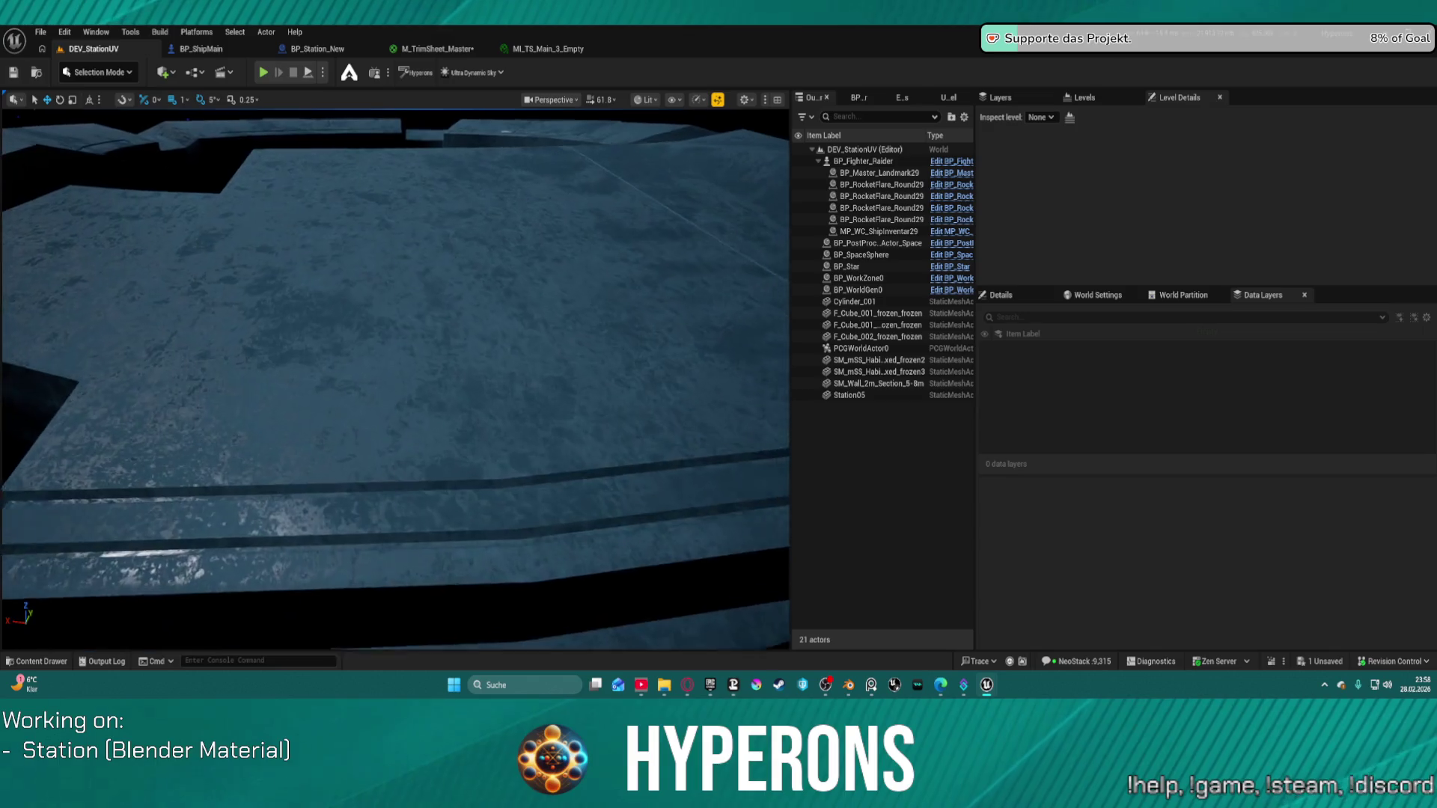
scroll(478, 441, up, 2)
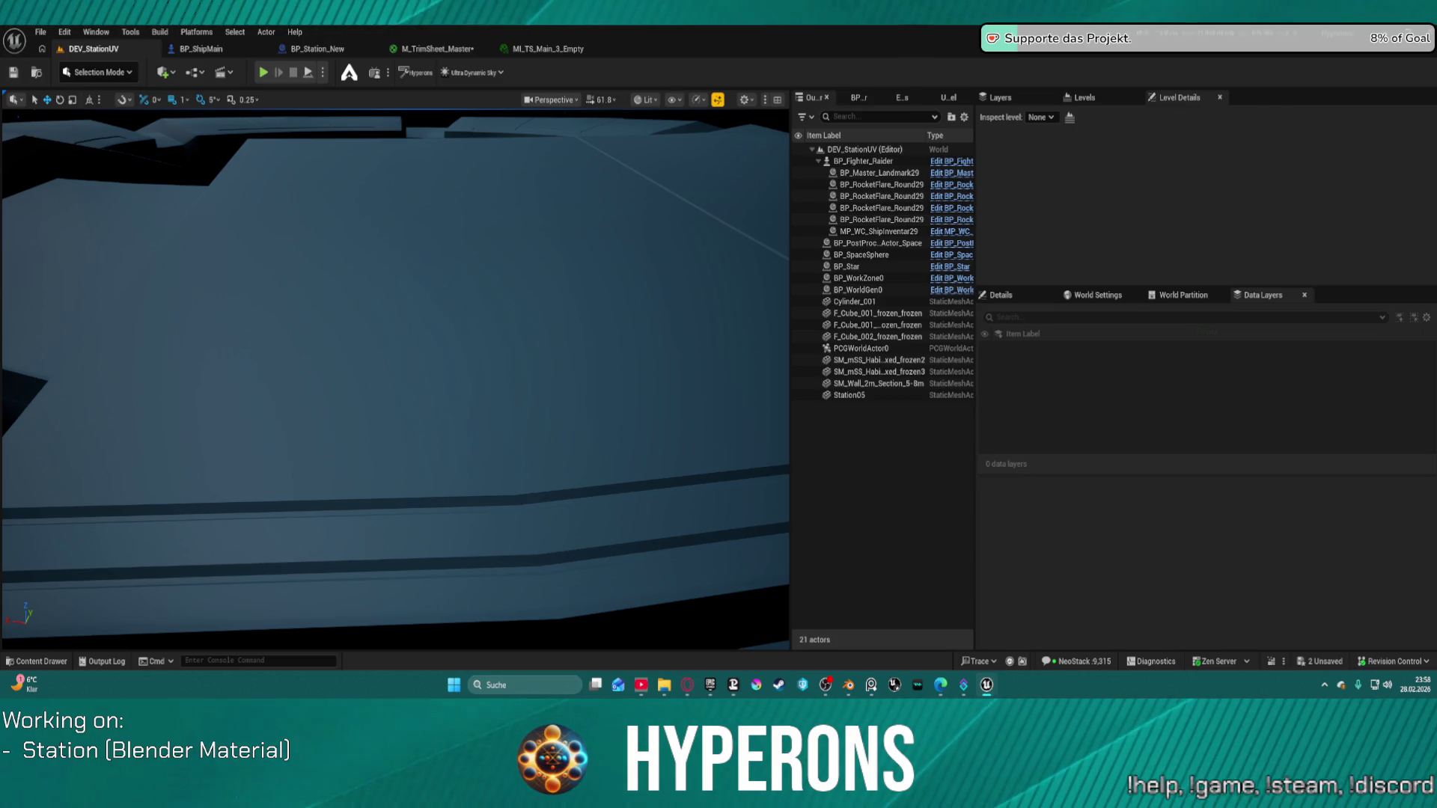
mouse_move(397, 375)
mouse_down()
mouse_move(479, 352)
mouse_move(457, 367)
mouse_move(431, 322)
mouse_up()
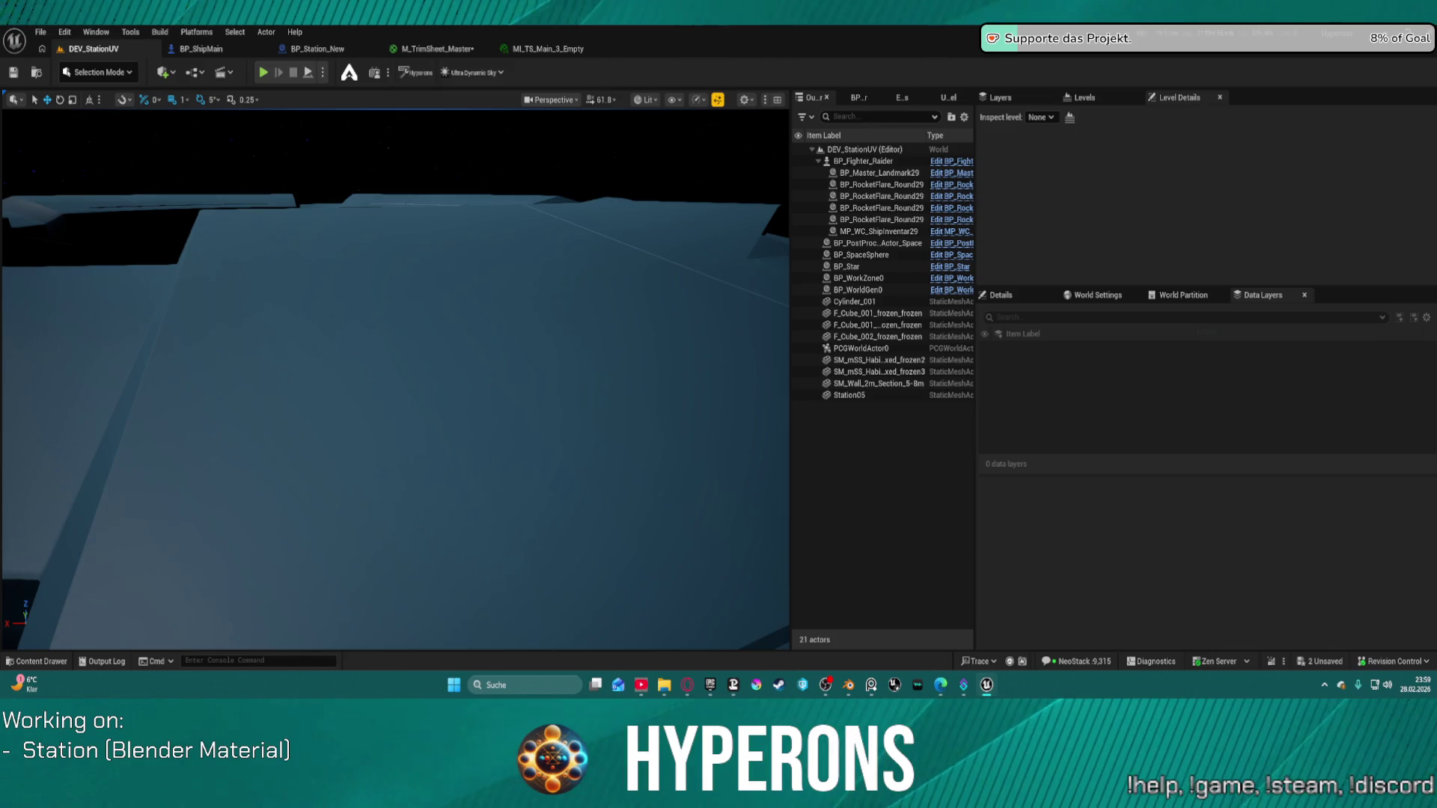
scroll(396, 379, down, 3)
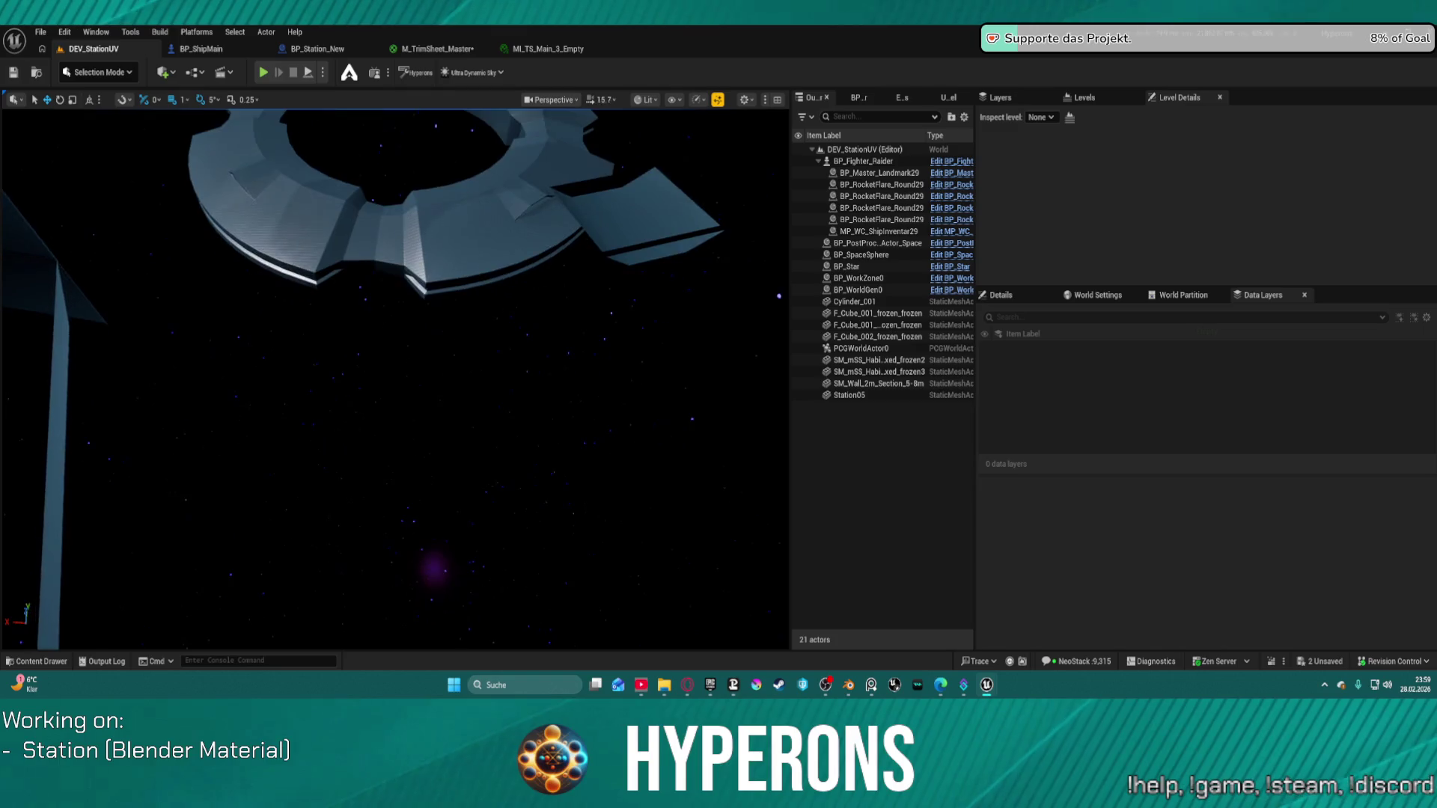
scroll(396, 380, down, 3)
drag(396, 379, 442, 362)
In M_TrimSheet_Master, place Base Roughness and Imperfection Contrast beside Enable Base Roughness.
scroll(396, 380, up, 1)
drag(631, 218, 644, 213)
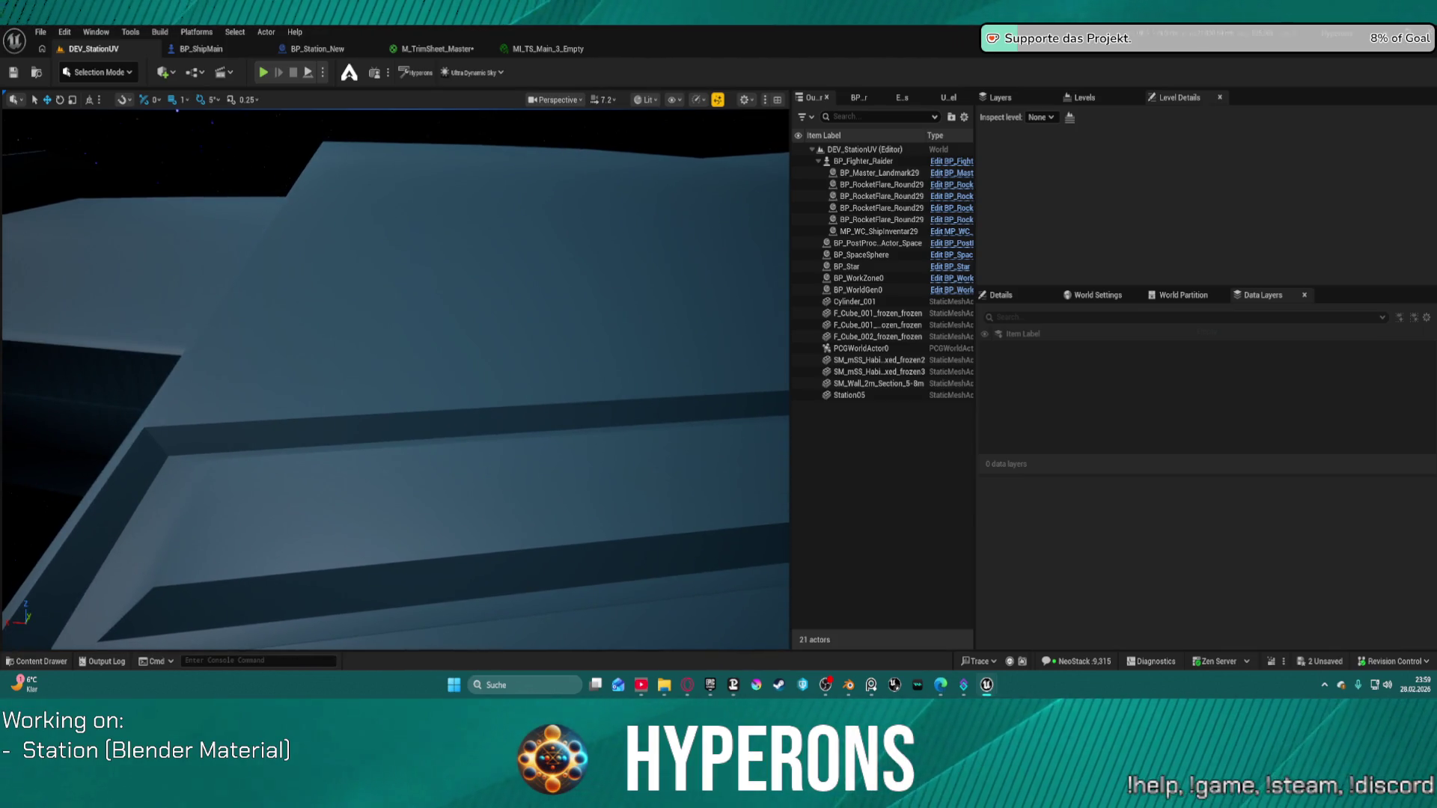
click(554, 48)
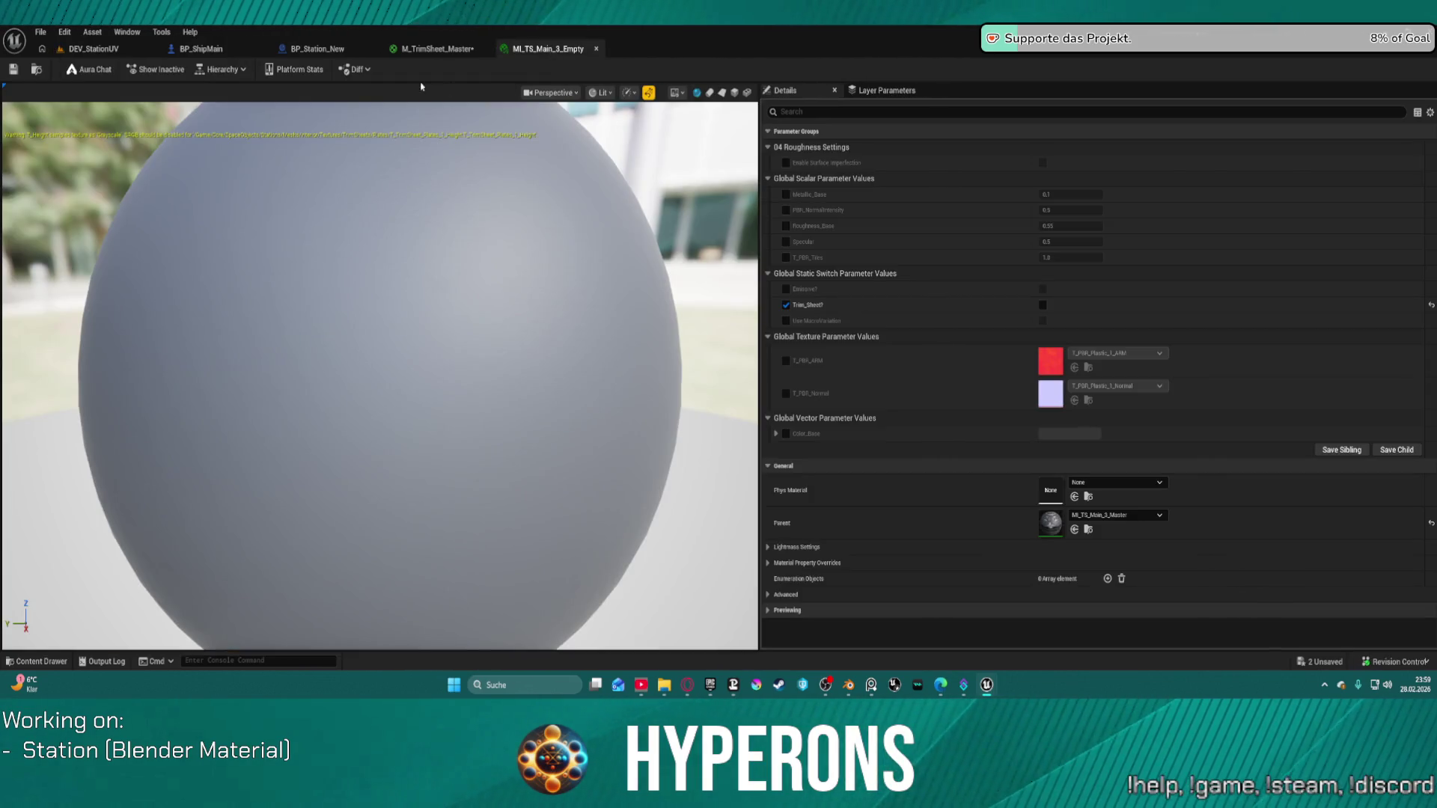
click(432, 49)
drag(848, 241, 787, 353)
drag(667, 327, 779, 349)
drag(821, 464, 830, 412)
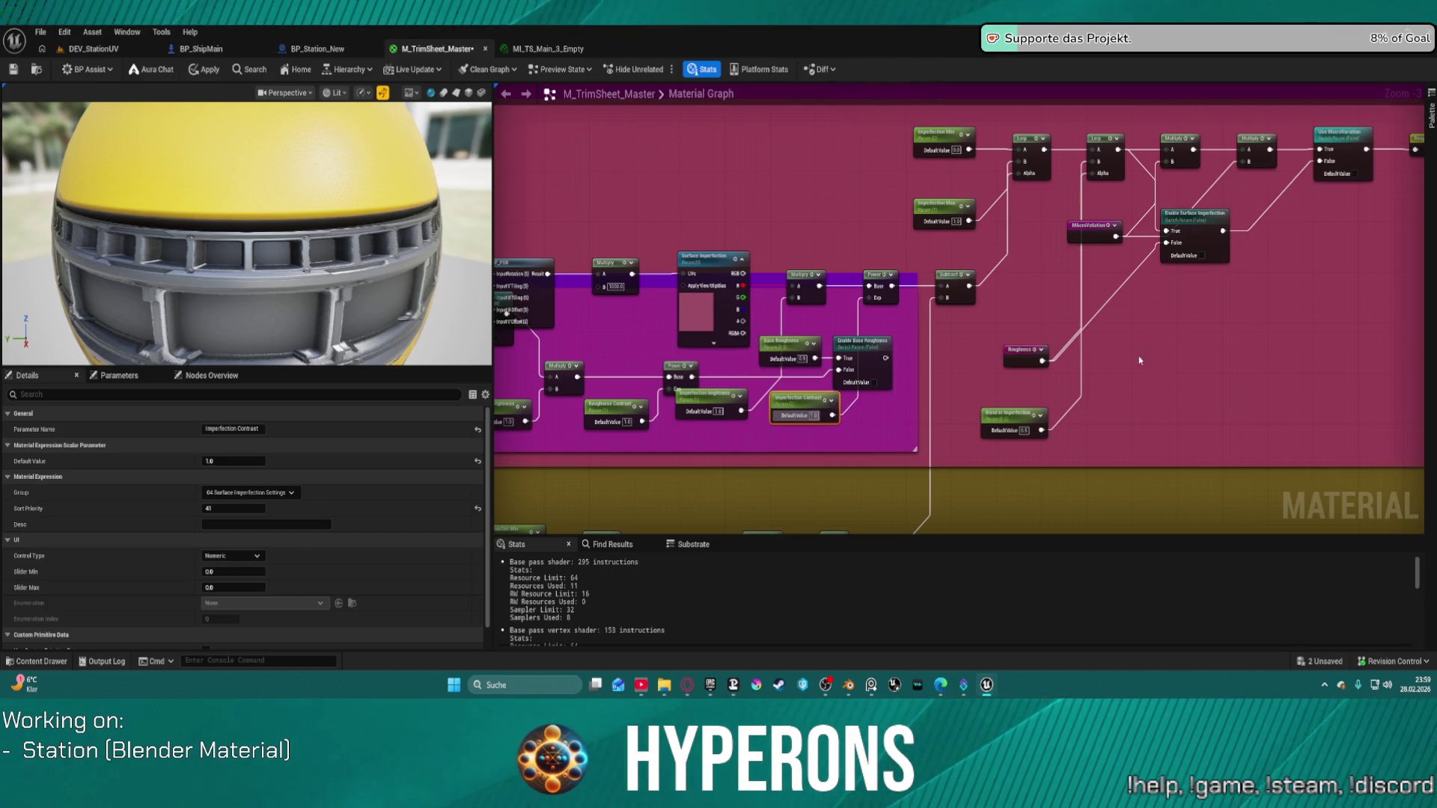
Wire Enable Surface Imperfection into the Multiply's A input and apply the material changes.
scroll(1047, 307, up, 3)
mouse_move(1088, 240)
mouse_down()
mouse_move(731, 459)
mouse_move(738, 294)
mouse_up()
mouse_move(523, 473)
mouse_down()
mouse_move(656, 324)
mouse_move(624, 299)
mouse_move(506, 423)
mouse_up()
mouse_move(828, 286)
mouse_down()
mouse_move(1057, 389)
mouse_move(954, 410)
mouse_move(936, 398)
mouse_up()
mouse_move(536, 436)
mouse_down()
mouse_move(578, 404)
mouse_move(720, 417)
mouse_move(595, 455)
mouse_up()
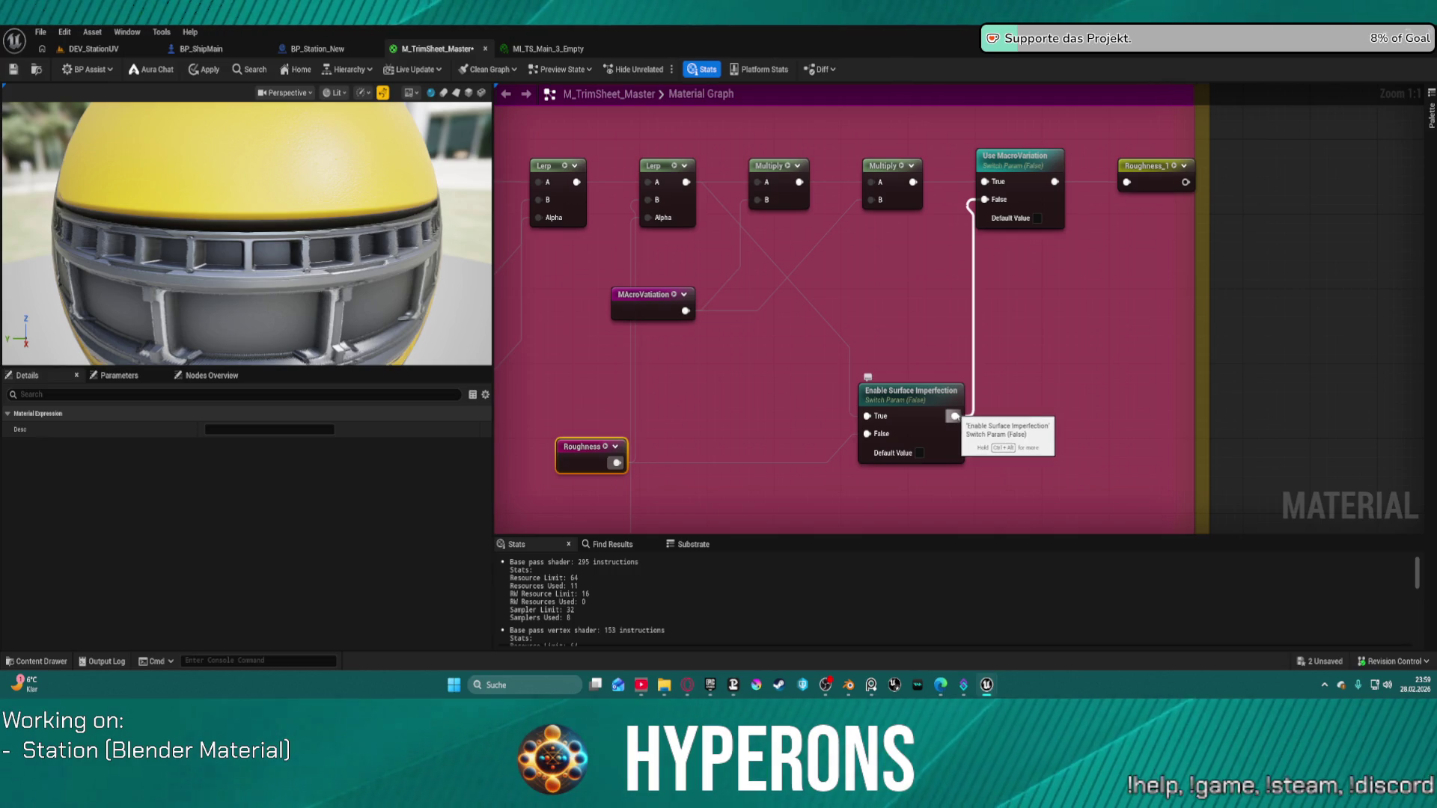
drag(921, 395, 793, 374)
mouse_move(821, 338)
mouse_down()
mouse_move(732, 186)
mouse_move(760, 187)
mouse_up()
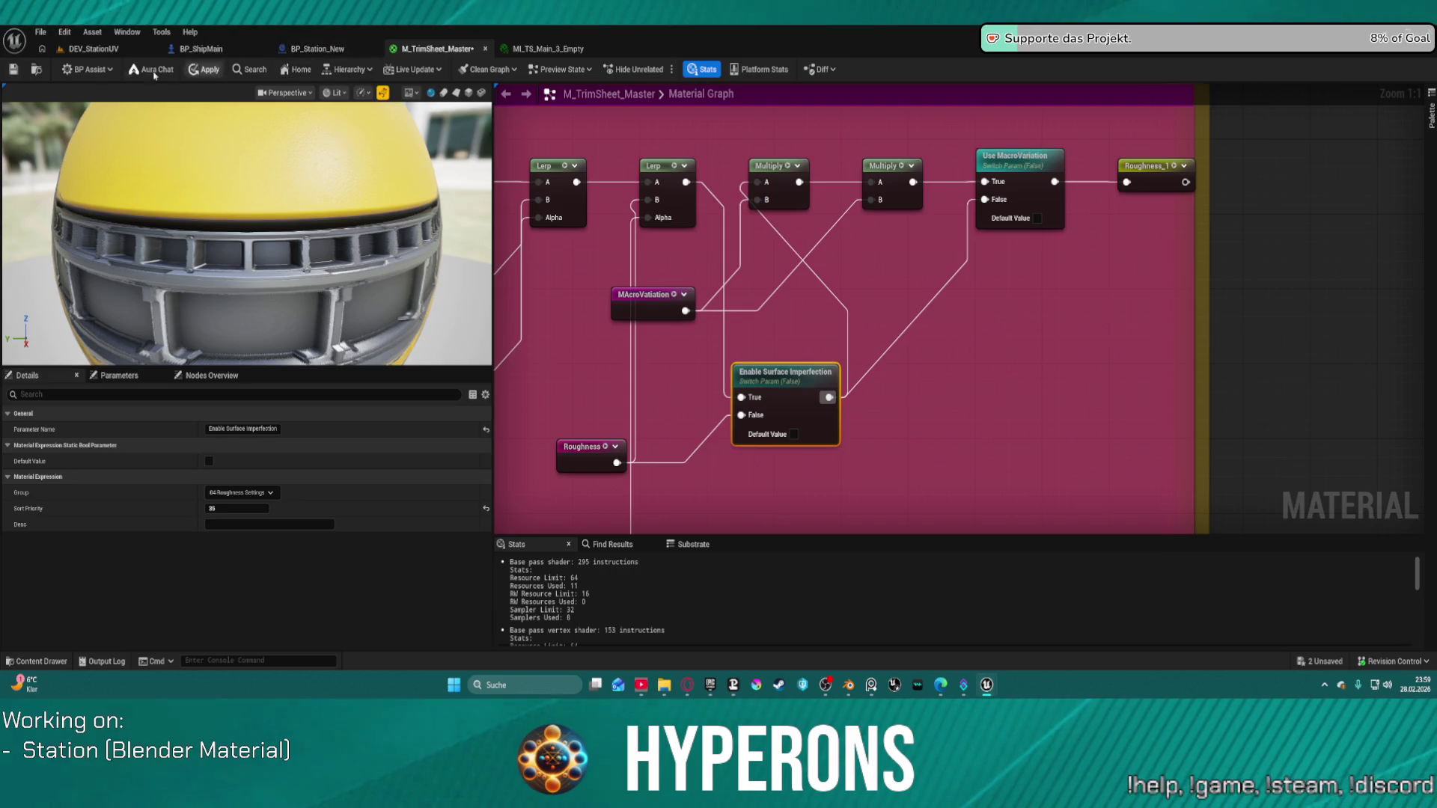
click(199, 70)
click(96, 50)
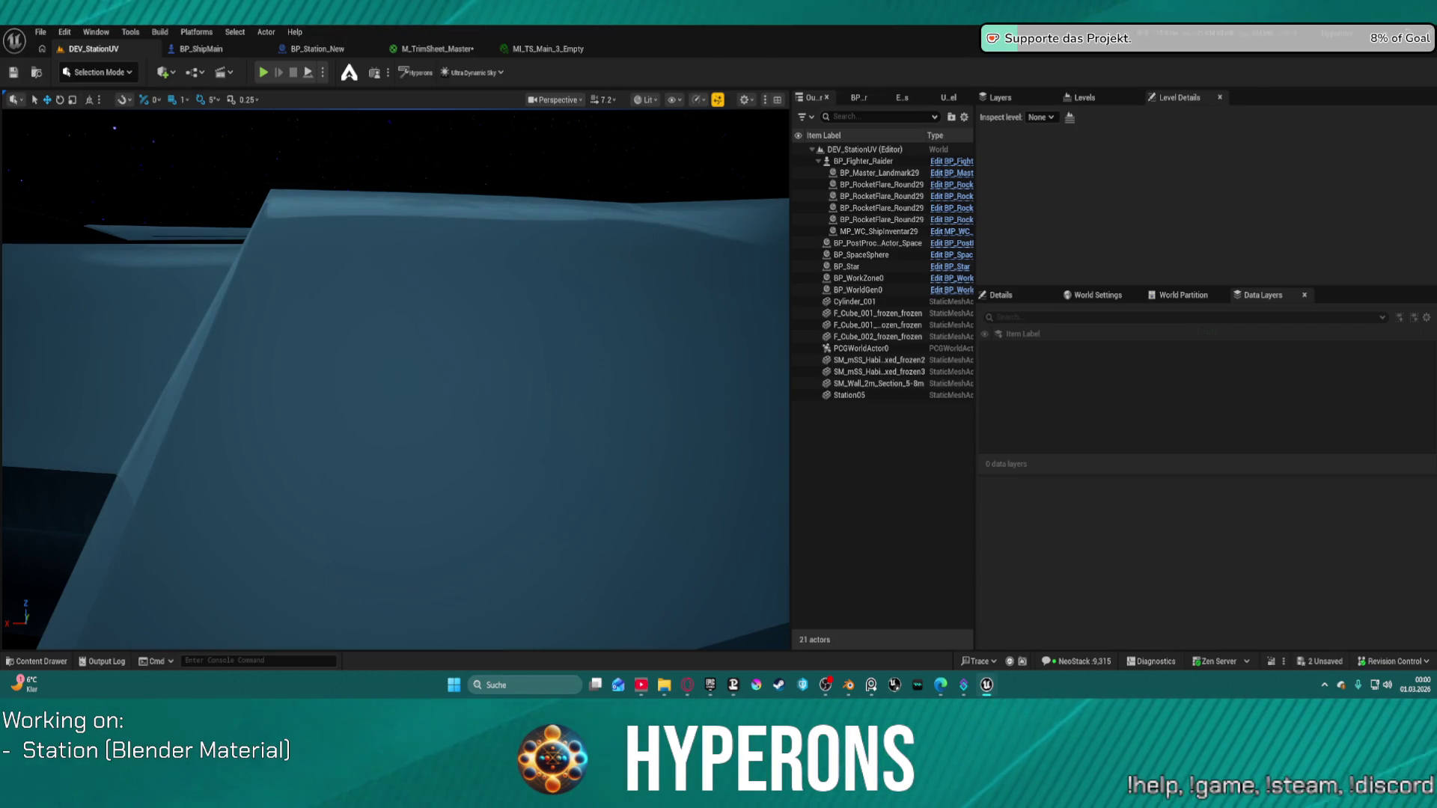
Rearrange Use MacroVariation, MAcroVatiation and both Multiply nodes lower in the M_TrimSheet_Master graph.
click(470, 54)
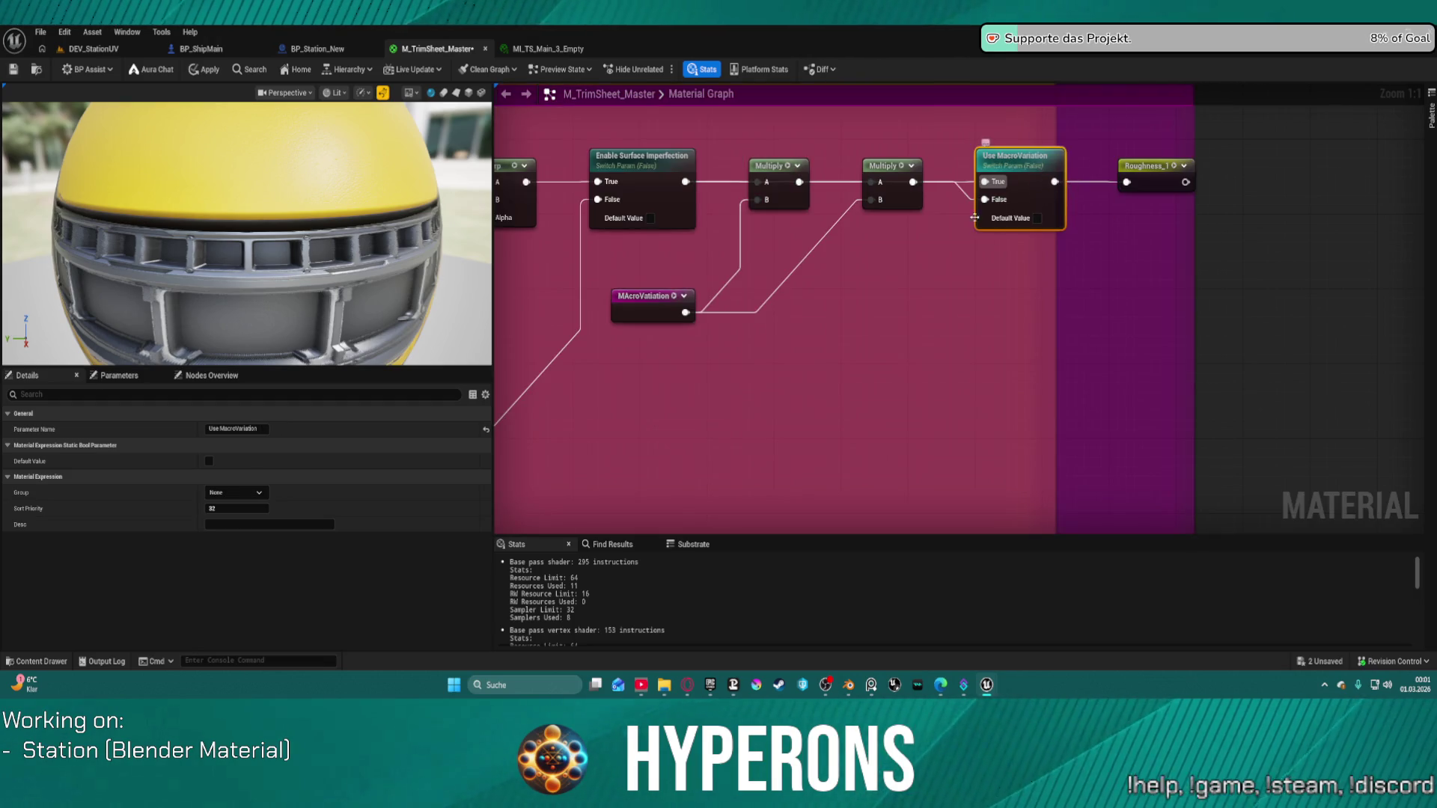
click(1159, 170)
drag(1024, 169, 1013, 255)
drag(896, 168, 900, 327)
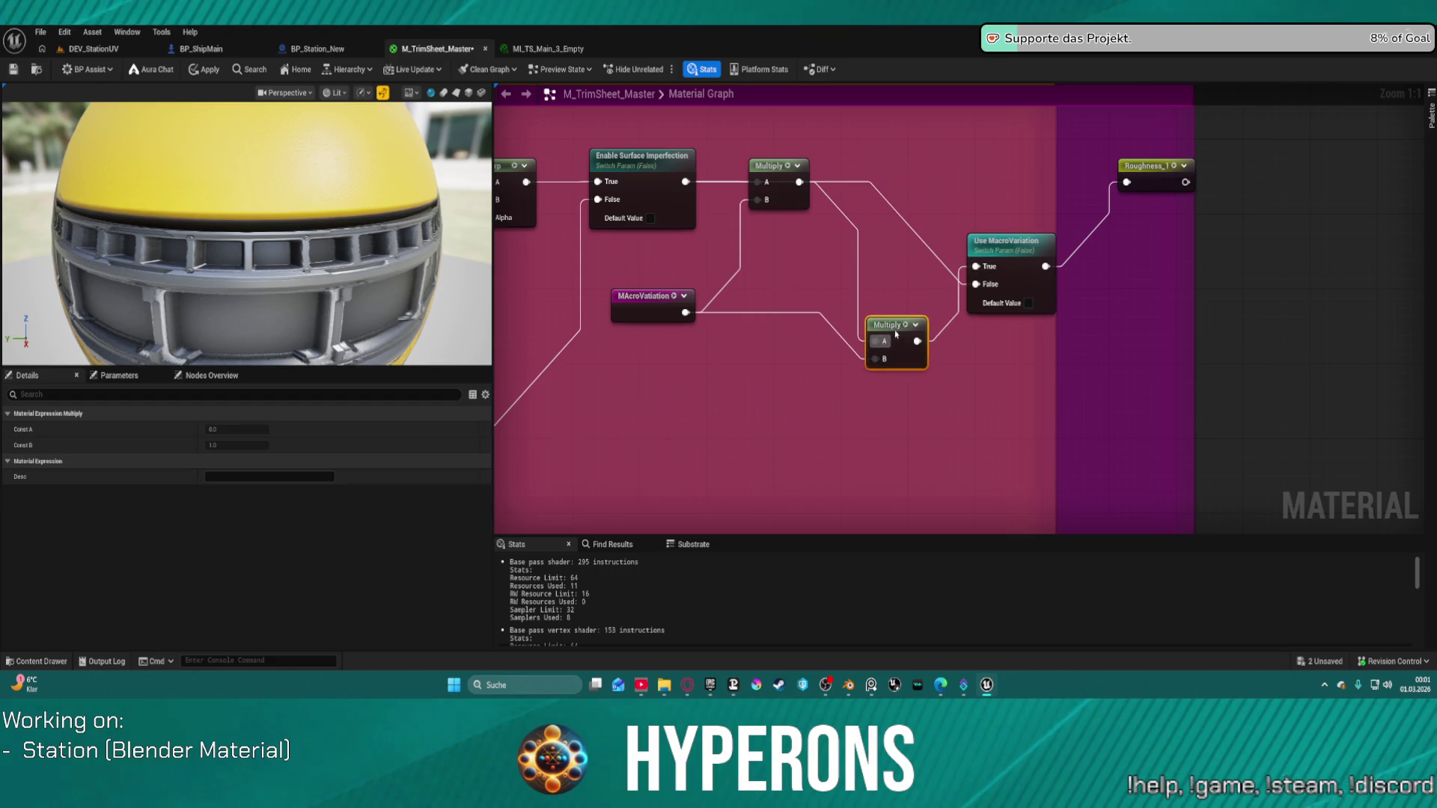
drag(775, 193, 760, 390)
mouse_move(686, 313)
mouse_down()
mouse_move(659, 460)
mouse_move(635, 427)
mouse_up()
drag(627, 317, 607, 430)
drag(887, 358, 879, 348)
mouse_move(751, 374)
mouse_down()
mouse_move(735, 327)
mouse_move(965, 266)
mouse_move(974, 283)
mouse_up()
Delete the redundant right Multiply so one Multiply feeds Use MacroVariation, then return to DEV_StationUV.
click(873, 315)
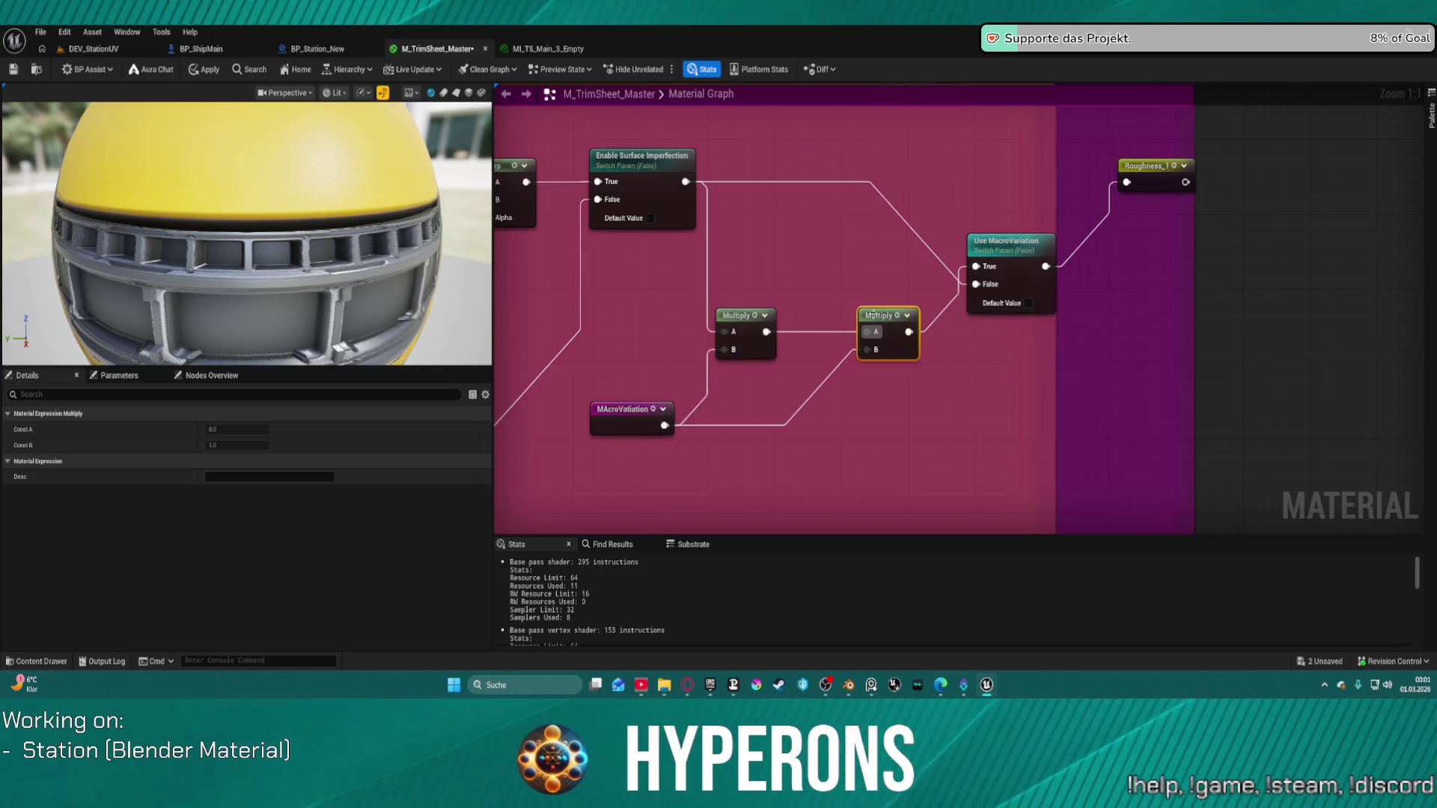
mouse_move(766, 332)
mouse_down()
mouse_move(812, 330)
mouse_move(964, 271)
mouse_move(976, 283)
mouse_up()
click(879, 318)
right_click(889, 322)
click(914, 334)
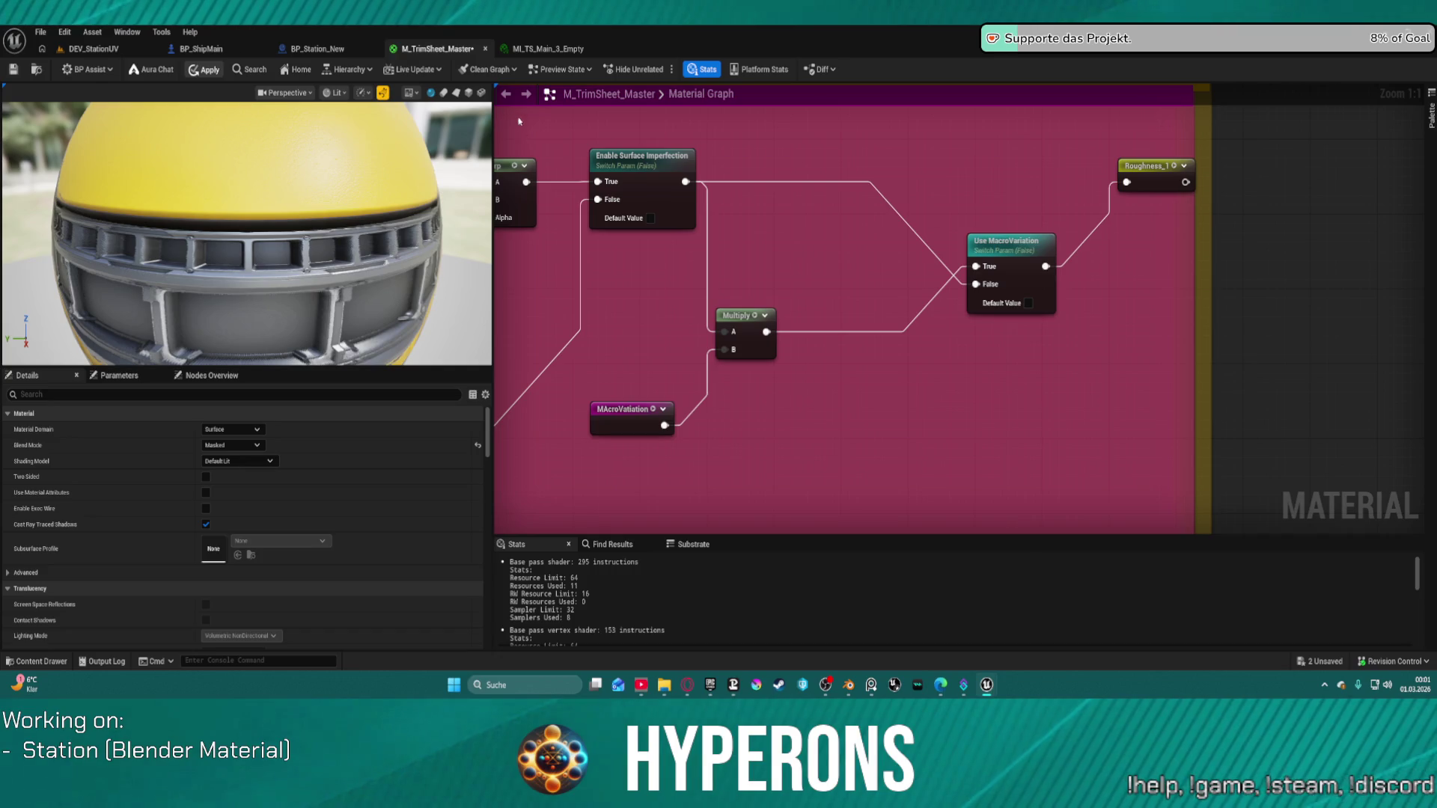
click(88, 51)
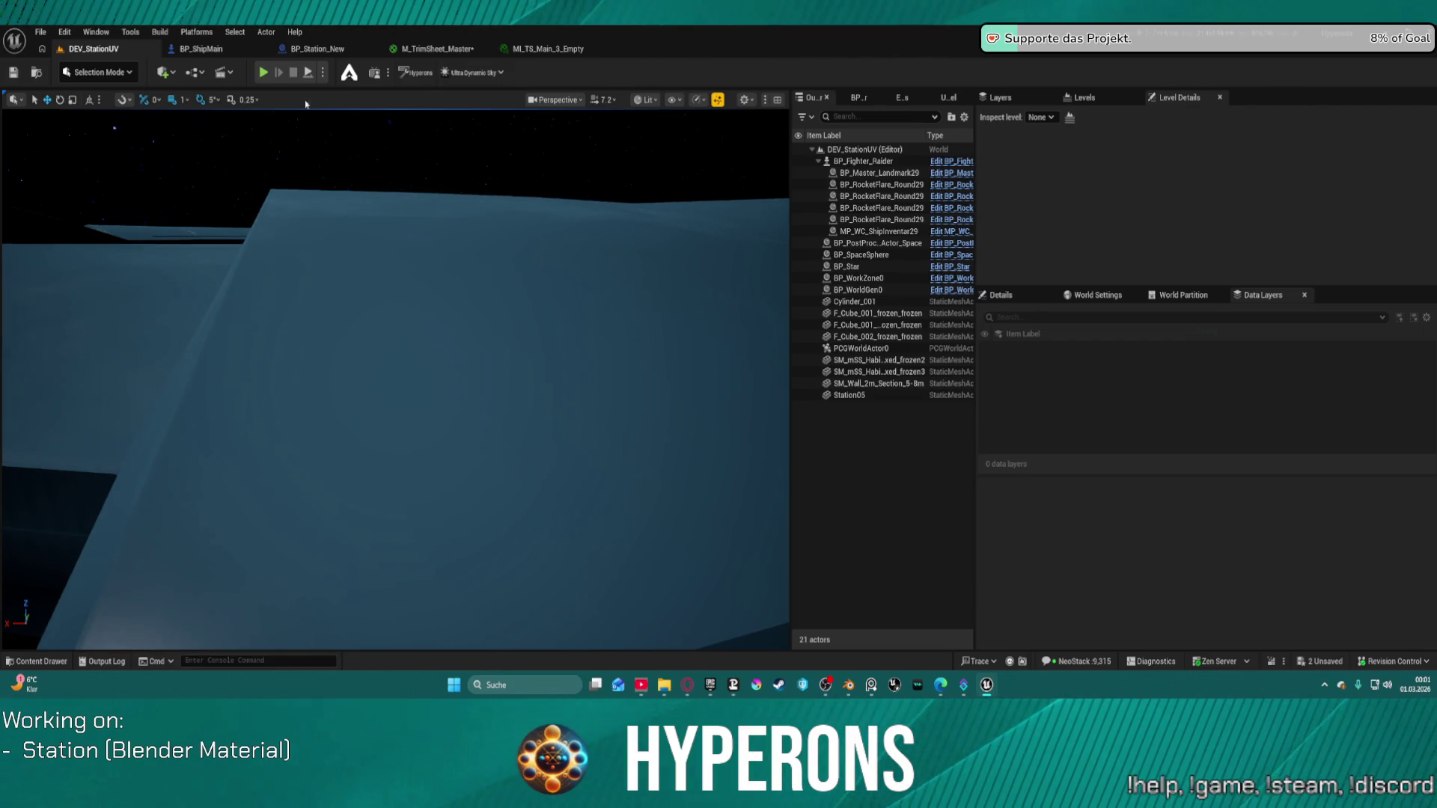
Reposition Roughness, Imperfection brightness, UseORM, Roughness Brightness/Contrast and Imperfection Contrast nodes.
click(451, 52)
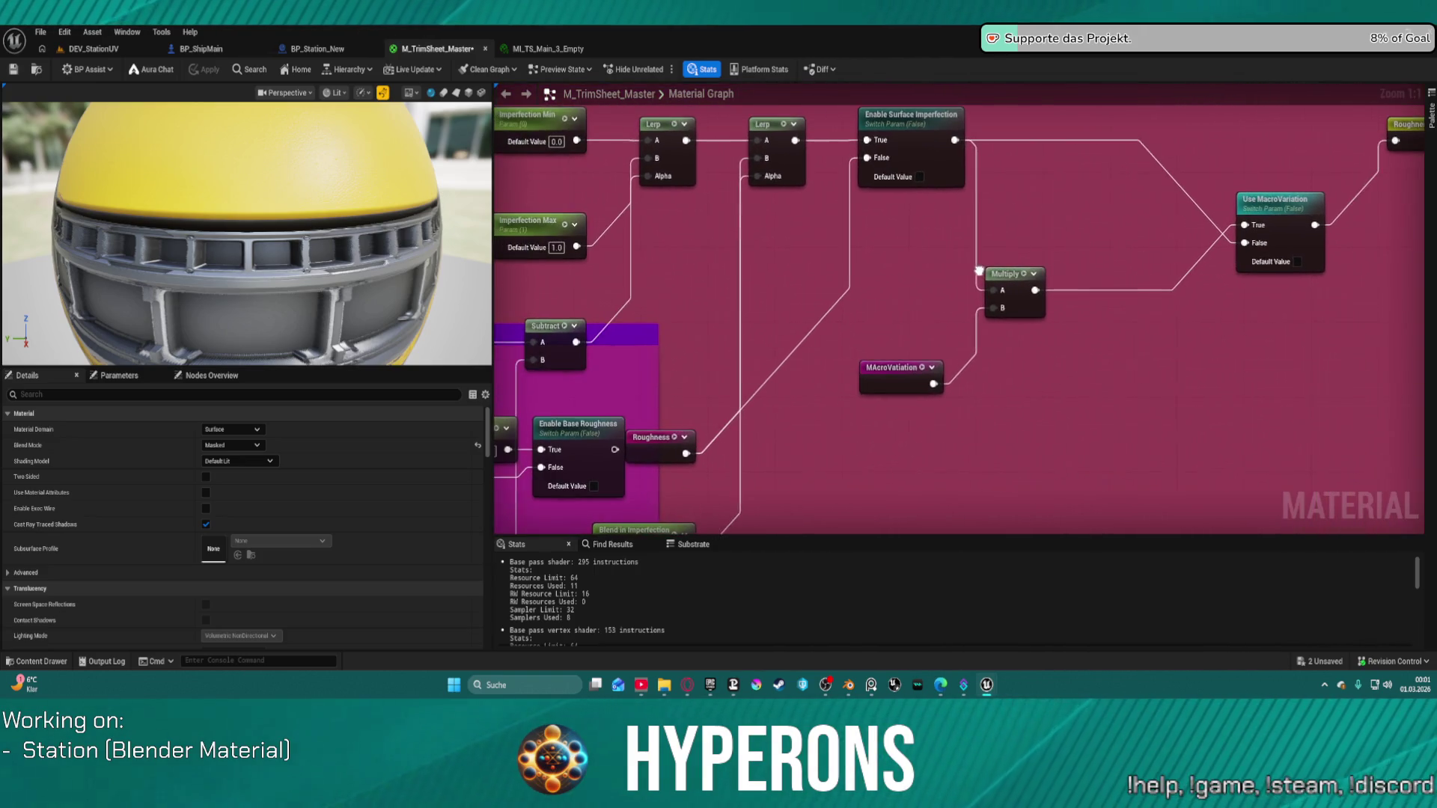
mouse_move(658, 438)
mouse_down()
mouse_move(775, 226)
mouse_move(763, 219)
mouse_move(694, 269)
mouse_move(678, 257)
mouse_move(679, 213)
mouse_move(675, 254)
mouse_move(739, 353)
mouse_move(763, 348)
mouse_move(724, 411)
mouse_up()
mouse_move(704, 329)
mouse_down()
mouse_move(815, 259)
mouse_move(799, 201)
mouse_move(837, 198)
mouse_up()
drag(630, 266, 845, 298)
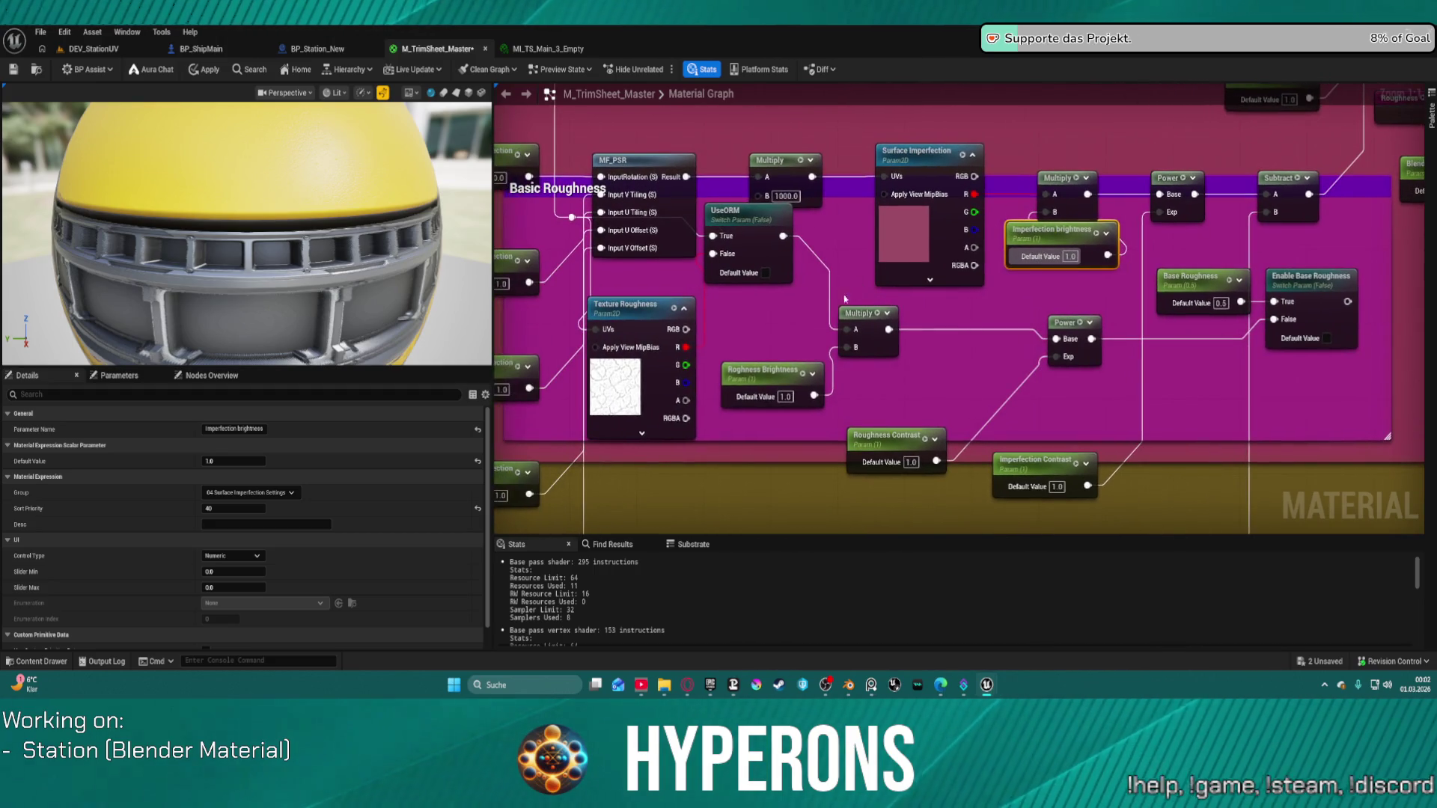
drag(785, 258, 786, 304)
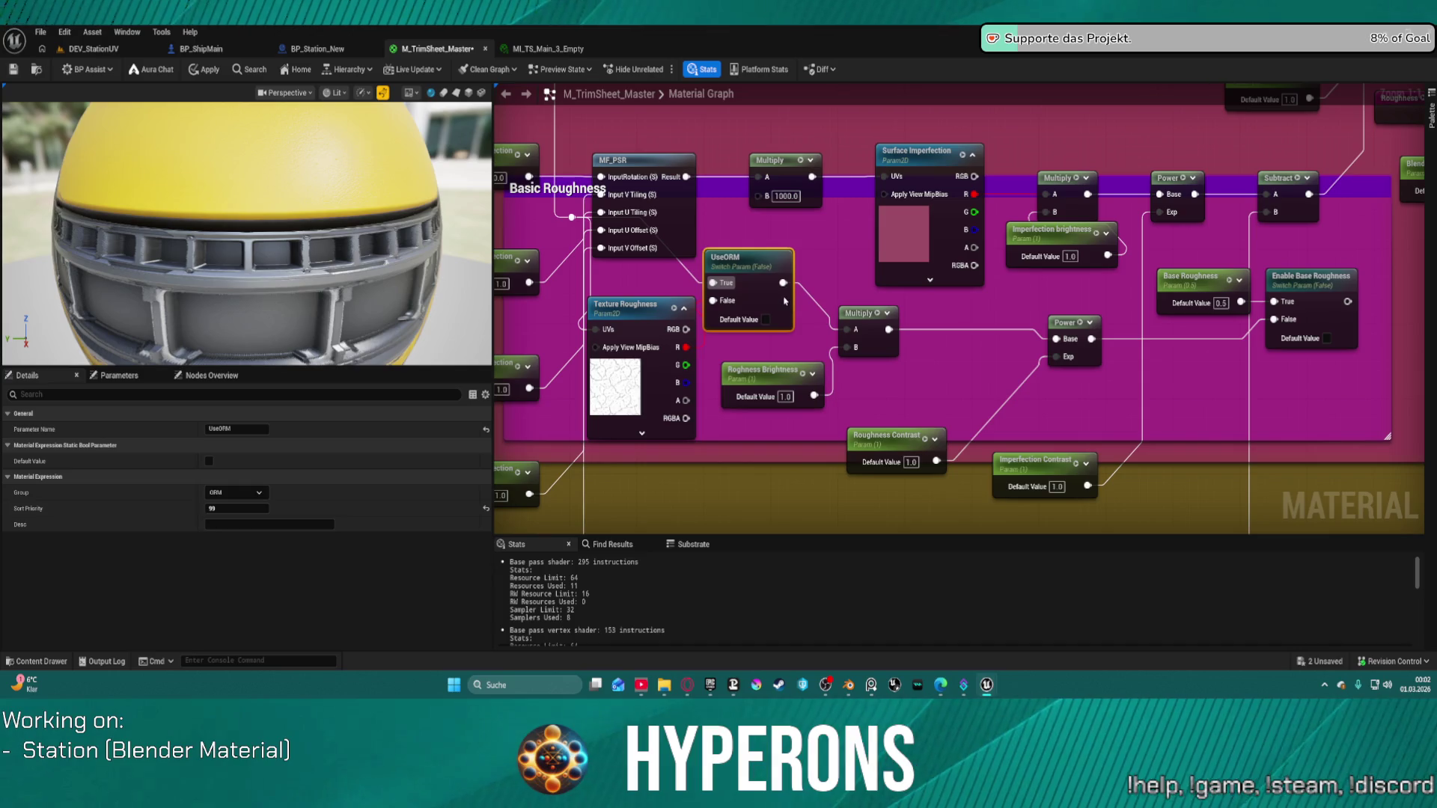
drag(754, 369, 700, 491)
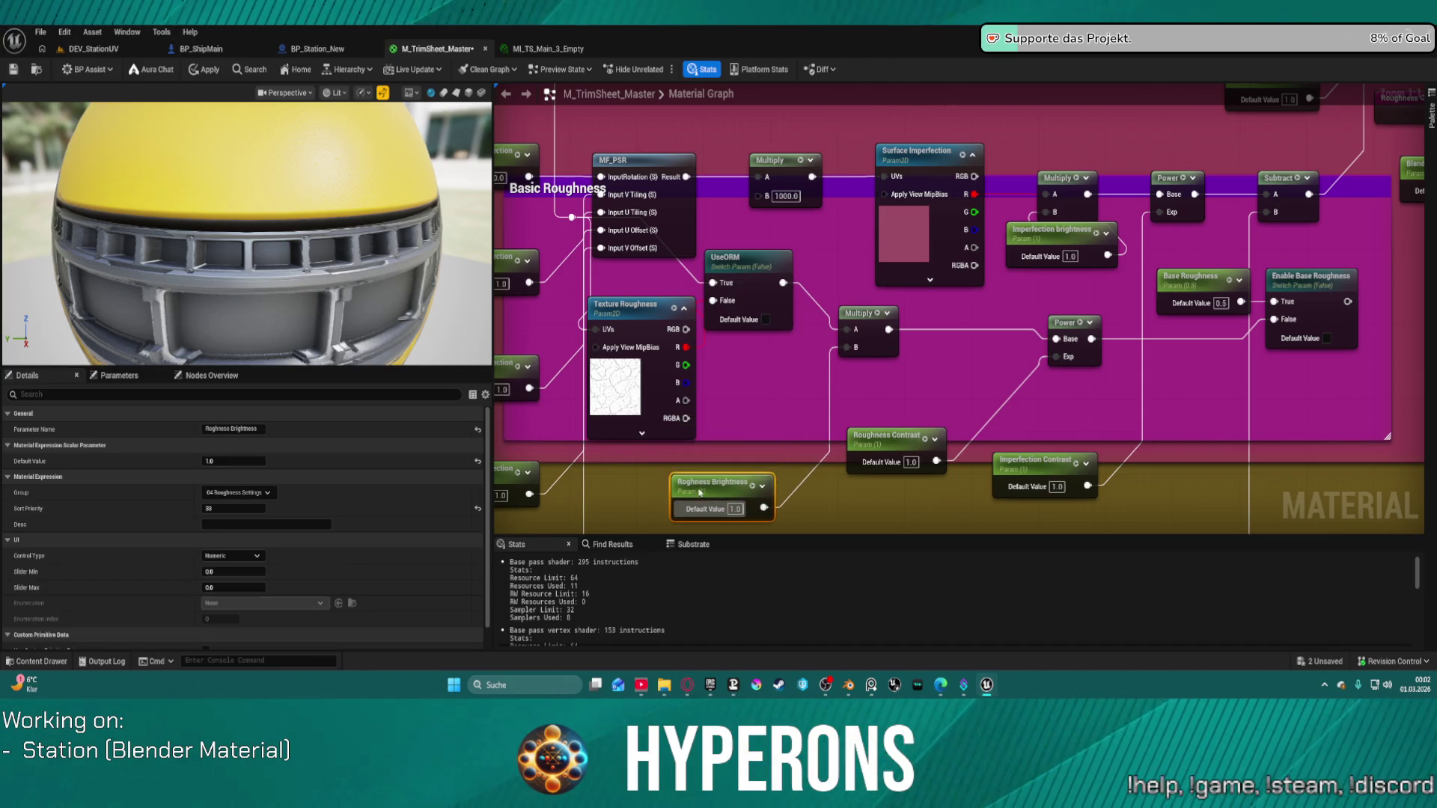
drag(853, 437, 871, 399)
mouse_move(1082, 464)
mouse_down()
mouse_move(879, 449)
mouse_move(912, 409)
mouse_move(903, 390)
mouse_up()
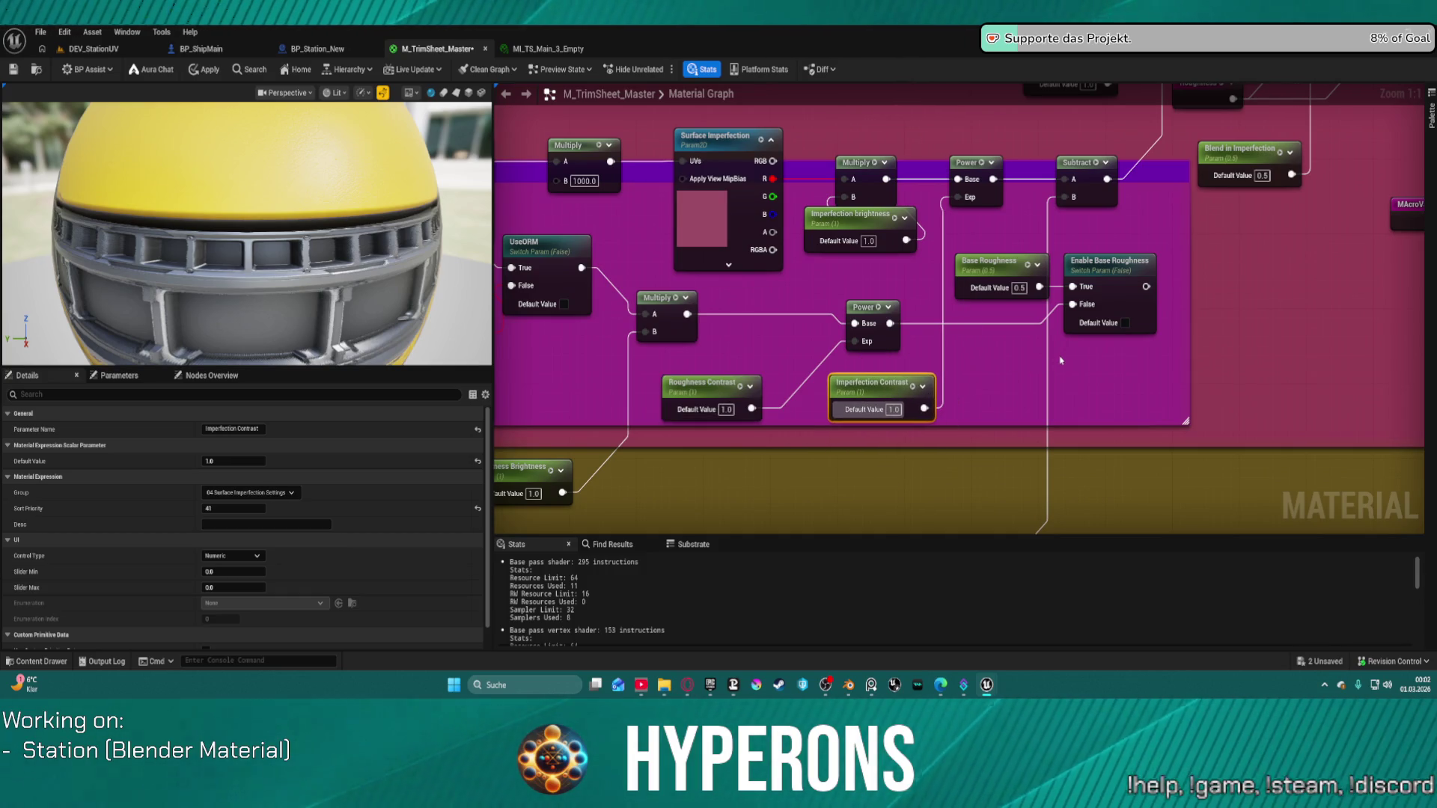
Align Enable Surface Imperfection and the Roughness node near the imperfection switch, then return to DEV_StationUV.
mouse_move(1060, 360)
mouse_down()
mouse_move(1138, 321)
mouse_move(1254, 343)
mouse_move(1223, 349)
mouse_up()
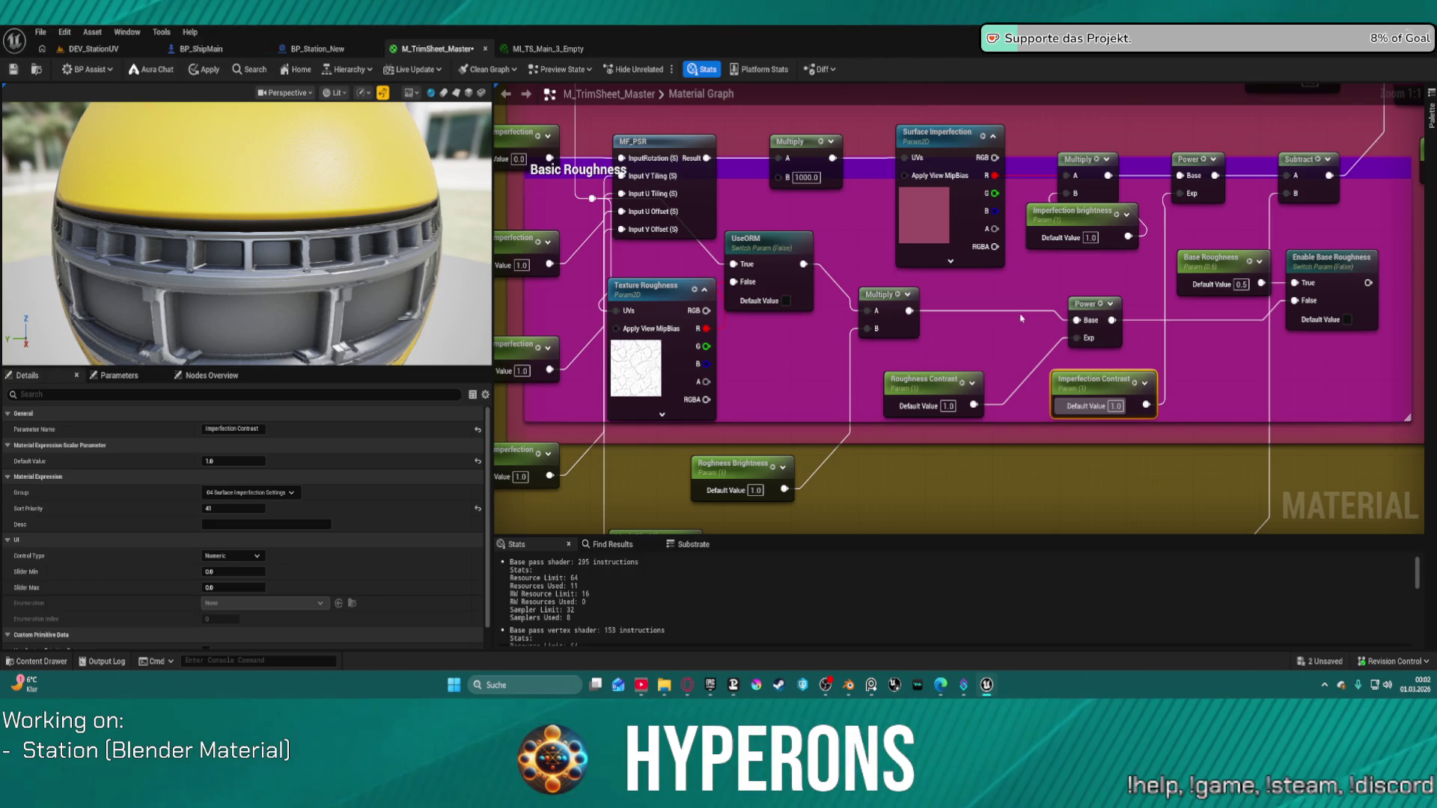
click(922, 236)
mouse_move(923, 237)
mouse_down()
mouse_move(881, 265)
mouse_move(552, 309)
mouse_move(518, 344)
mouse_up()
mouse_move(1045, 228)
mouse_down()
mouse_move(935, 282)
mouse_move(809, 294)
mouse_up()
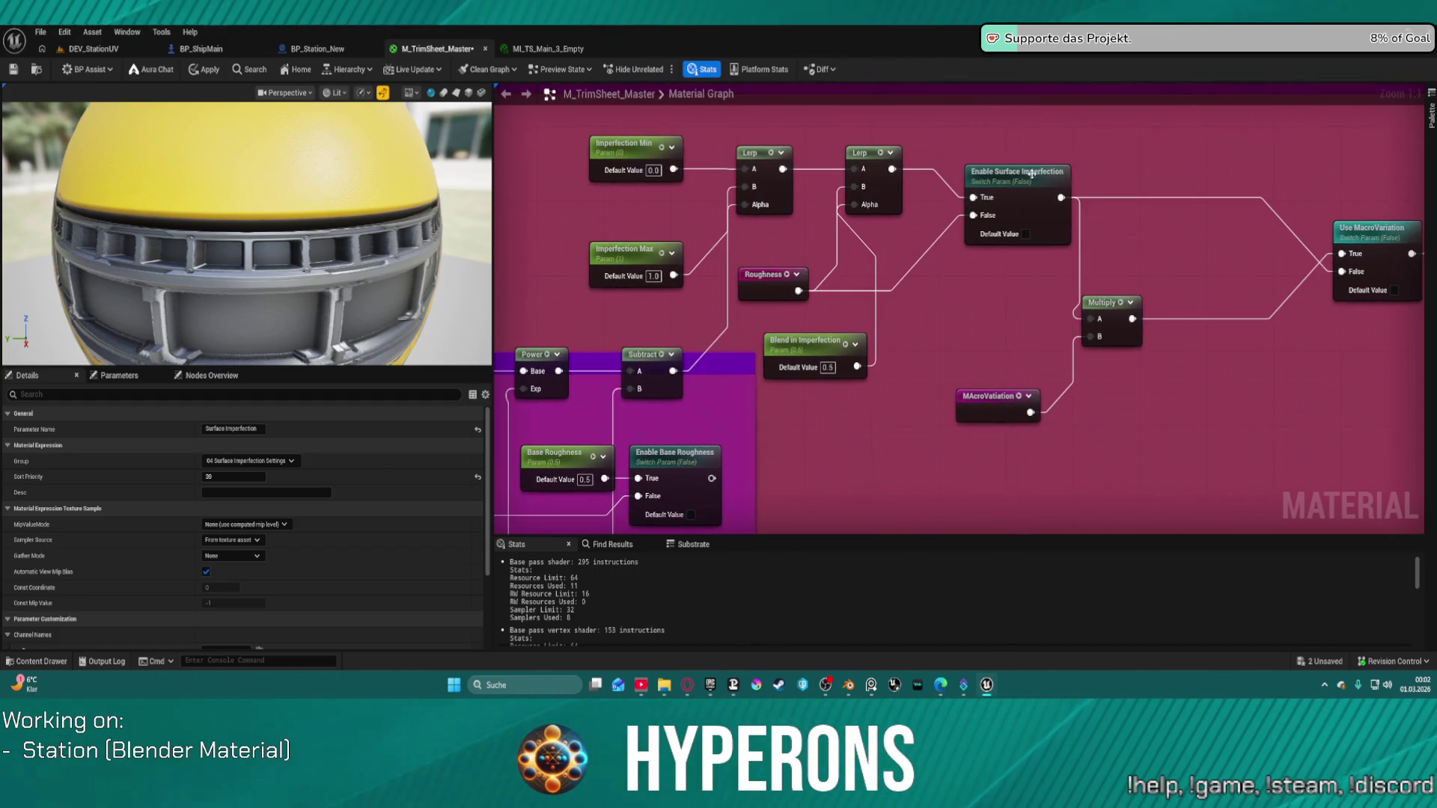
drag(1001, 188, 1025, 178)
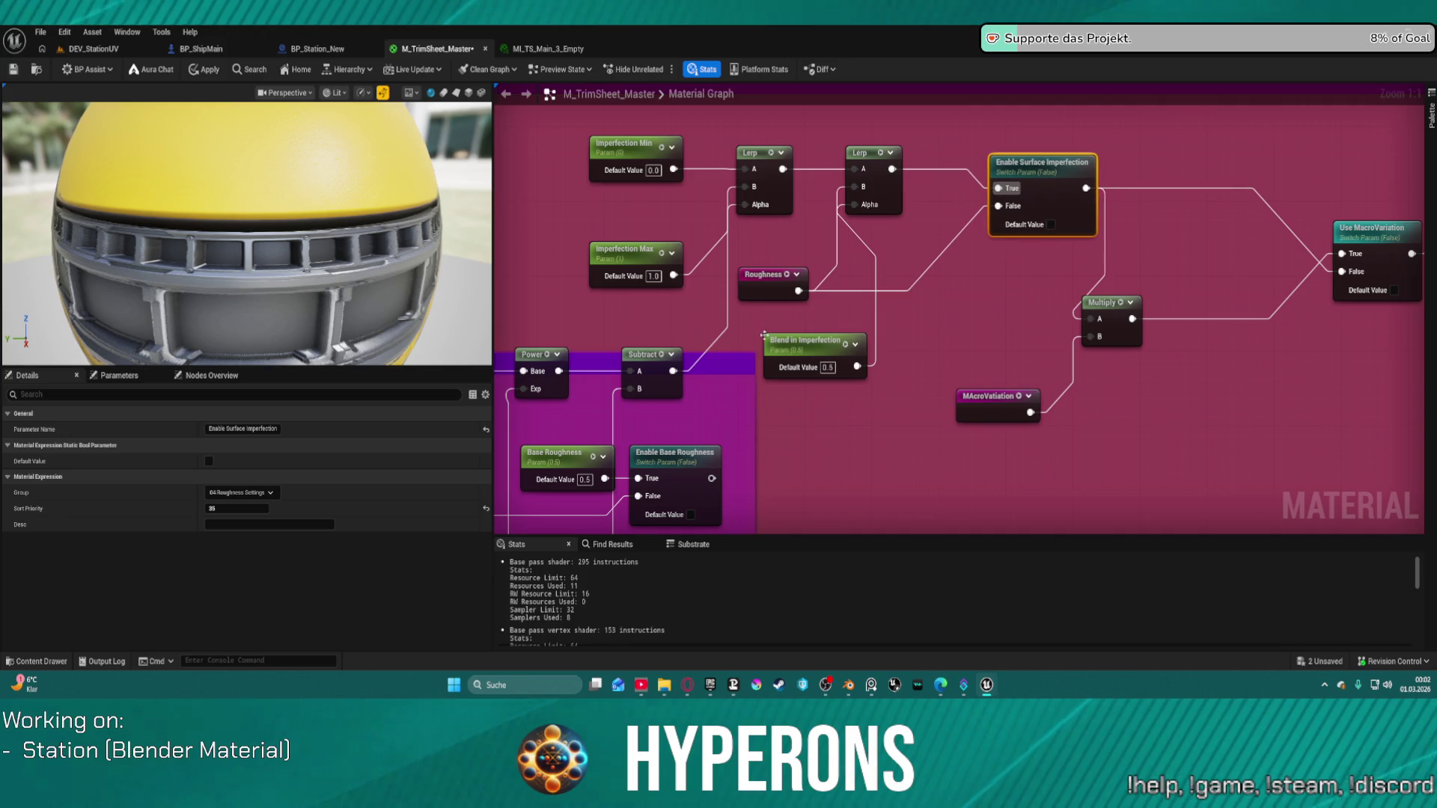
drag(783, 288, 792, 260)
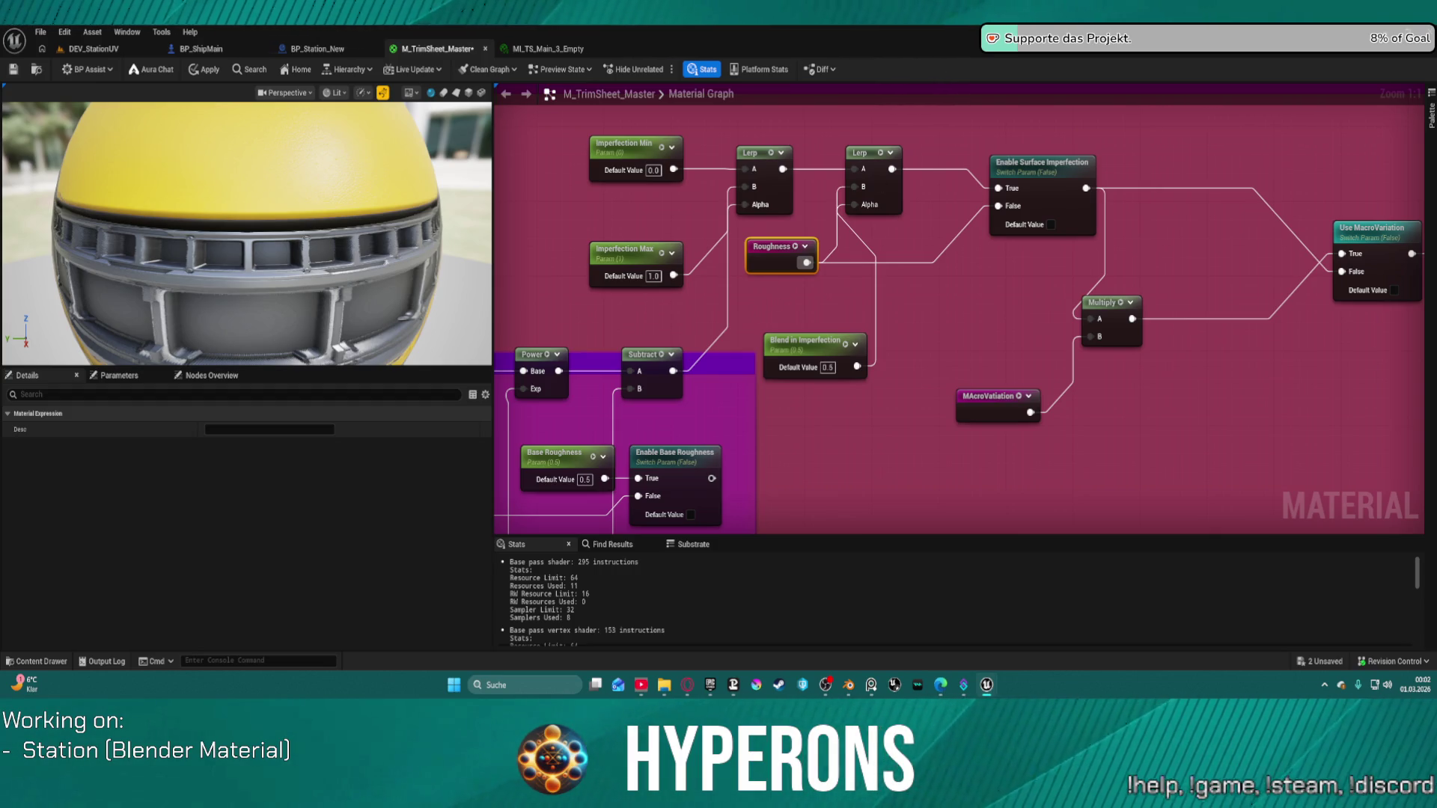
click(81, 48)
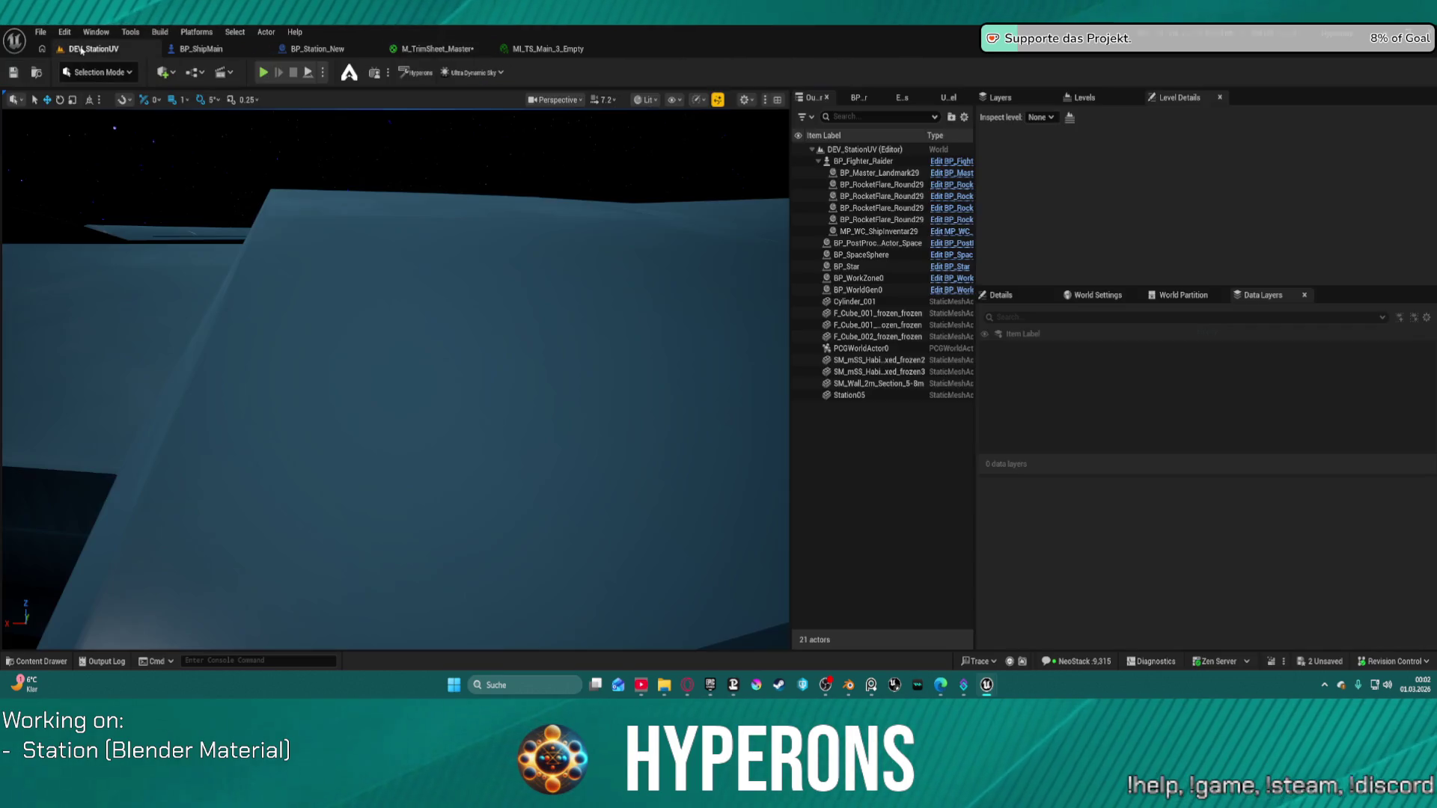
Save all modified assets, including M_TrimSheet_Master, and reopen its material graph.
mouse_move(427, 150)
mouse_down()
mouse_move(397, 202)
mouse_move(371, 193)
mouse_up()
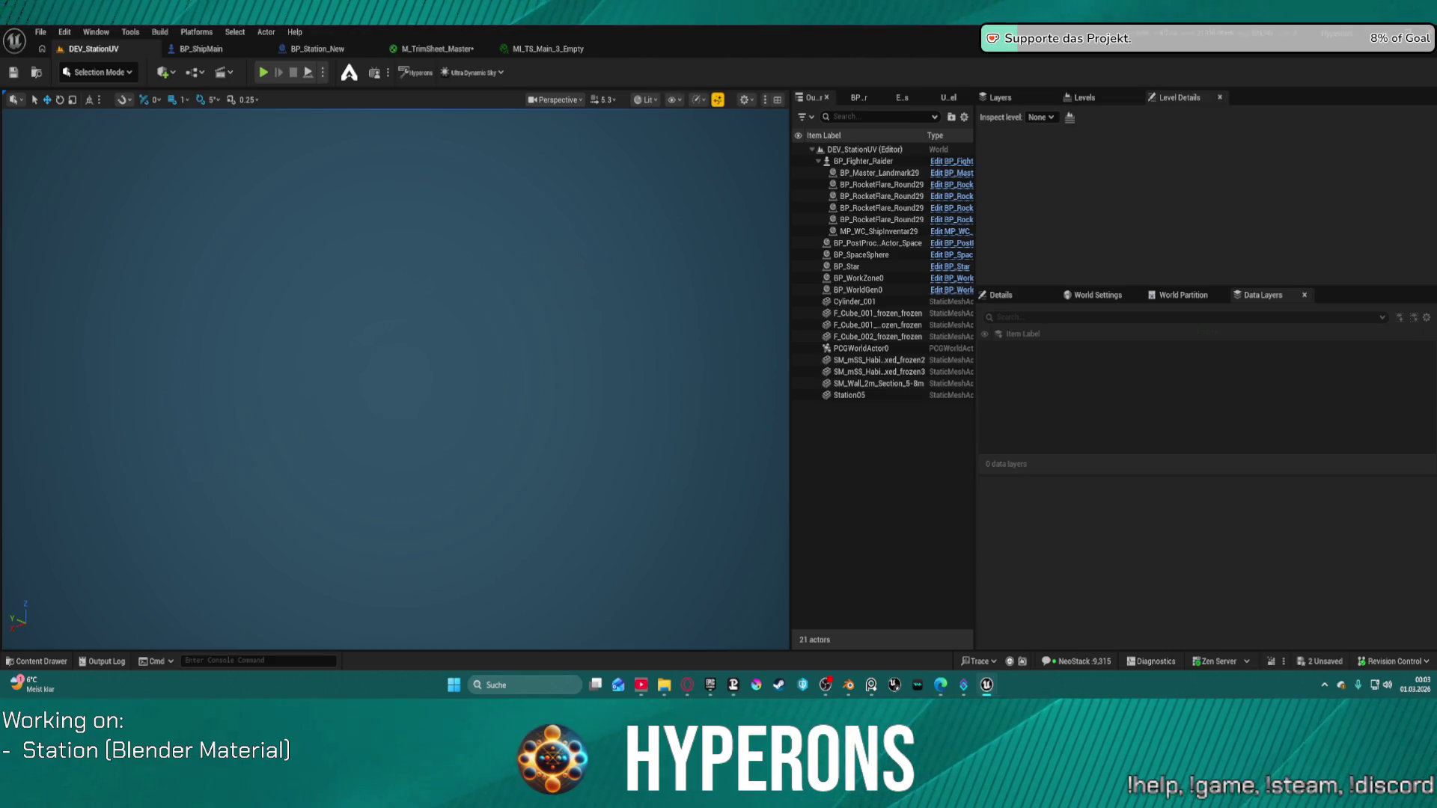
key(super+d)
key(super+d)
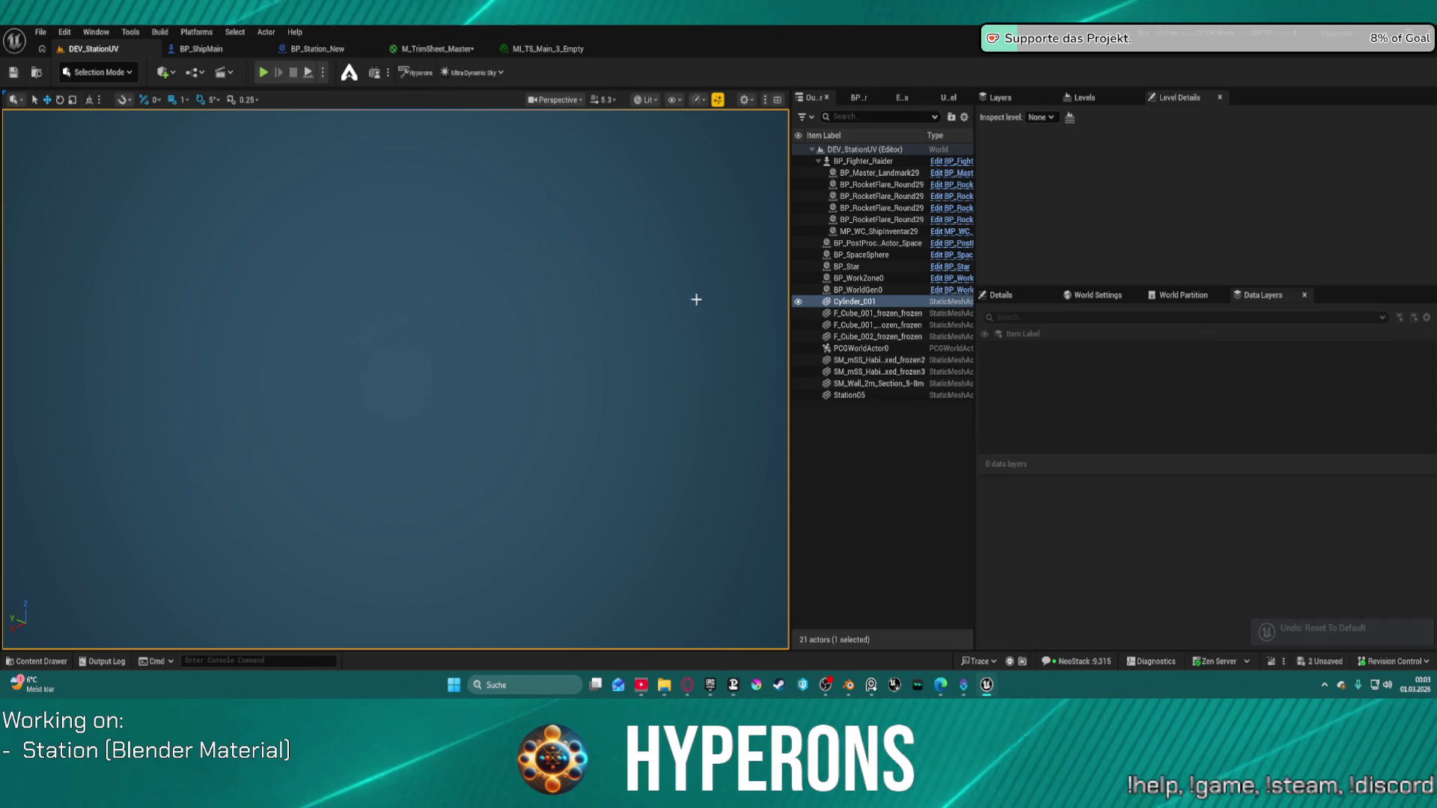
click(716, 380)
key(ctrl+s)
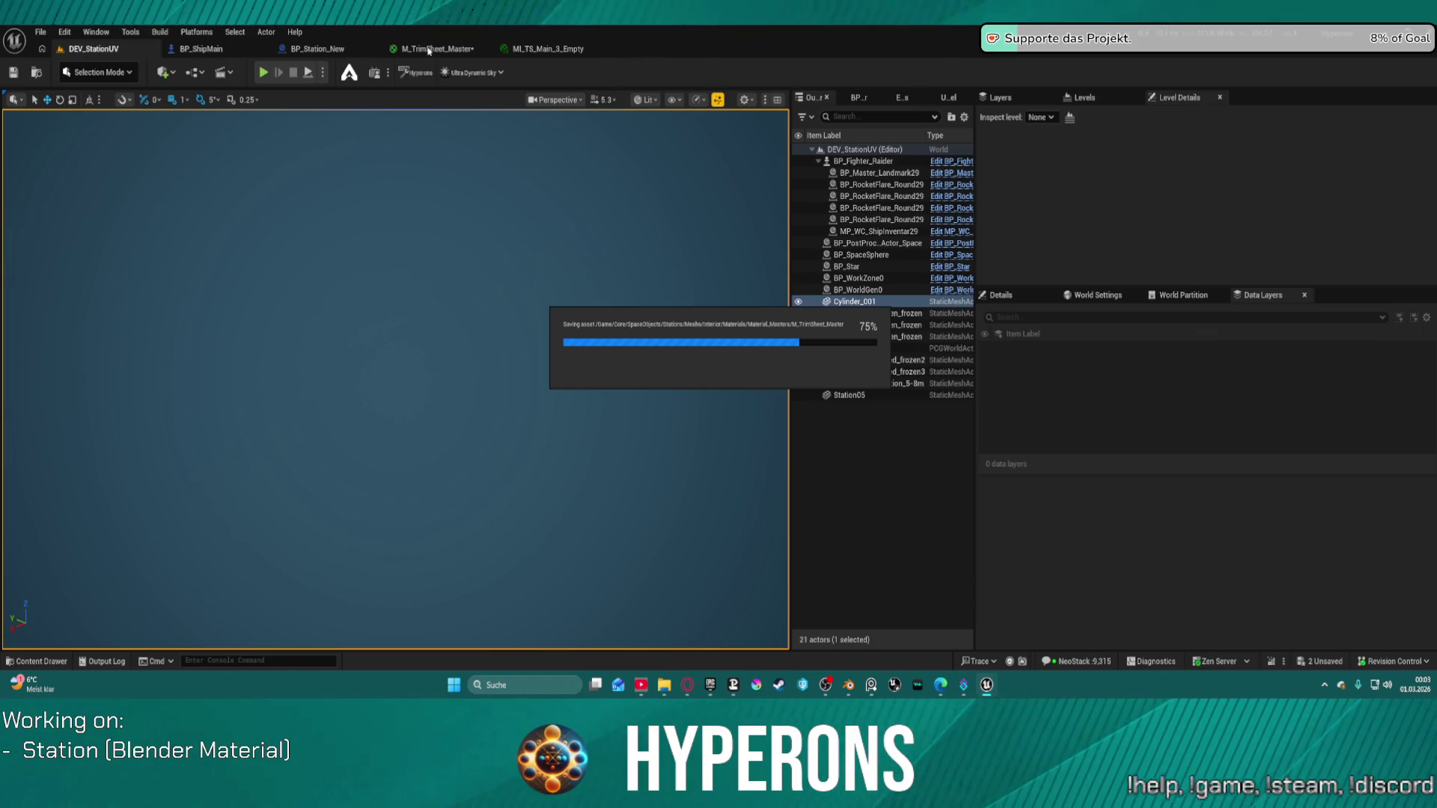
click(429, 50)
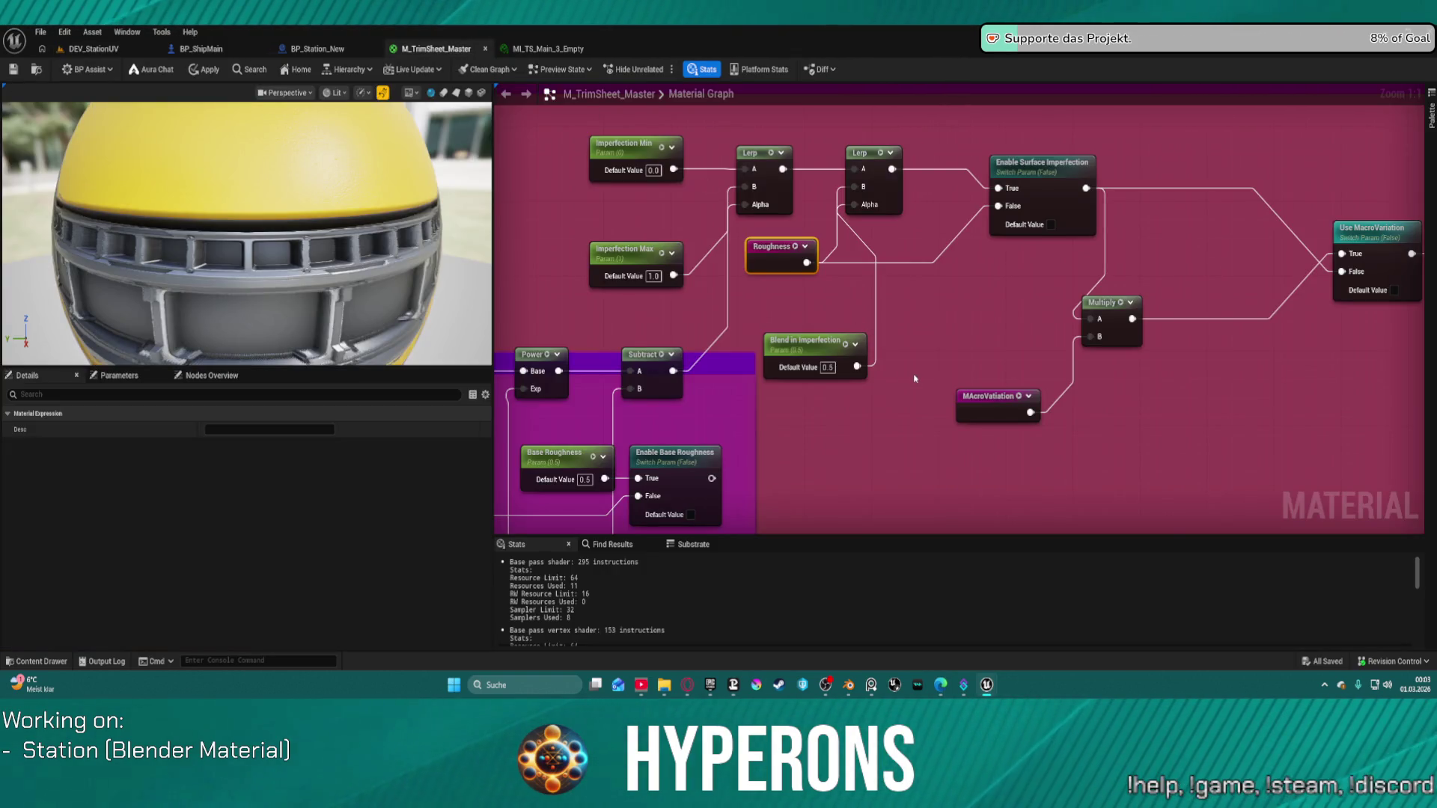
Move Enable Surface Imperfection up-right and realign Roughness for straighter wires, then return to DEV_StationUV.
drag(1057, 169, 1127, 147)
drag(770, 251, 761, 279)
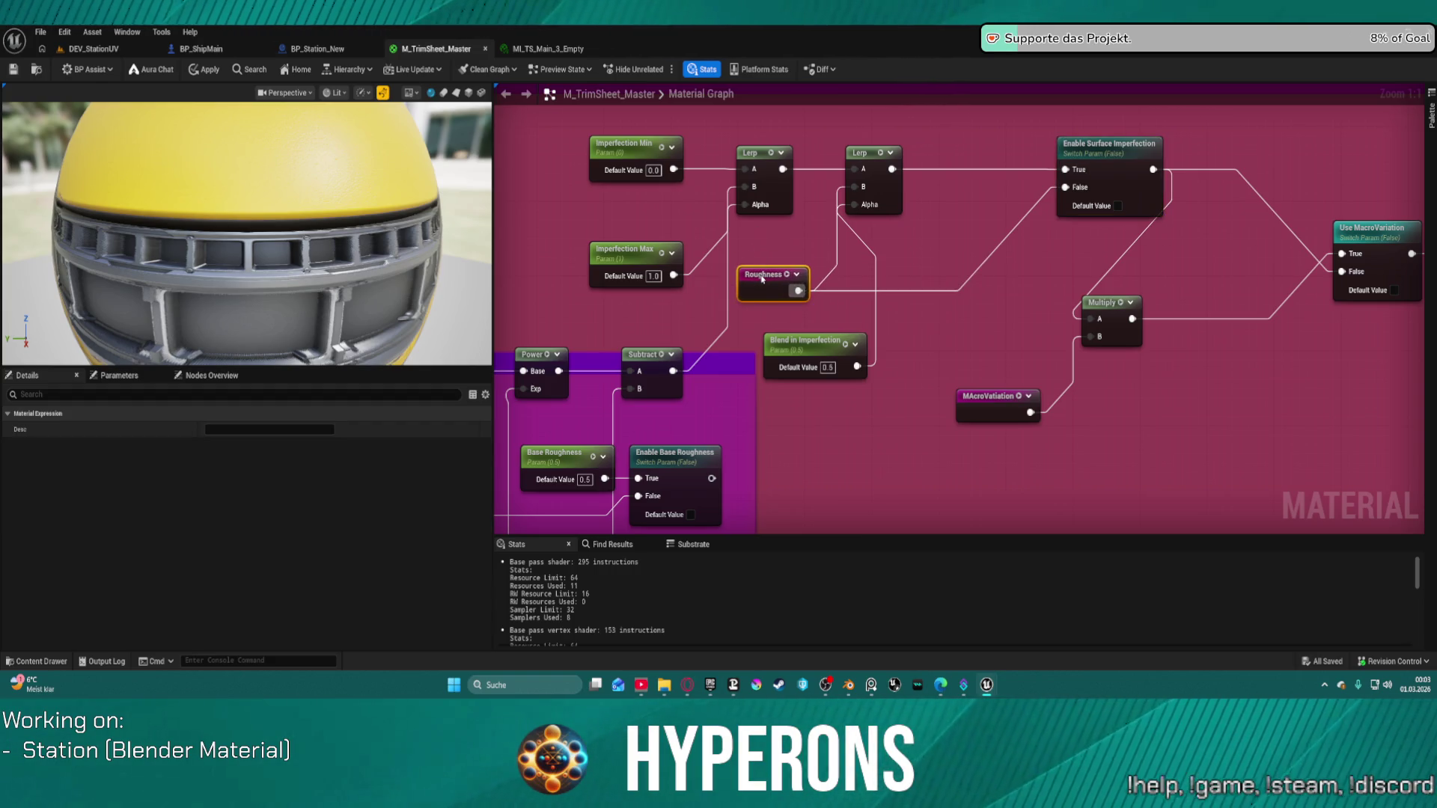
drag(763, 279, 764, 279)
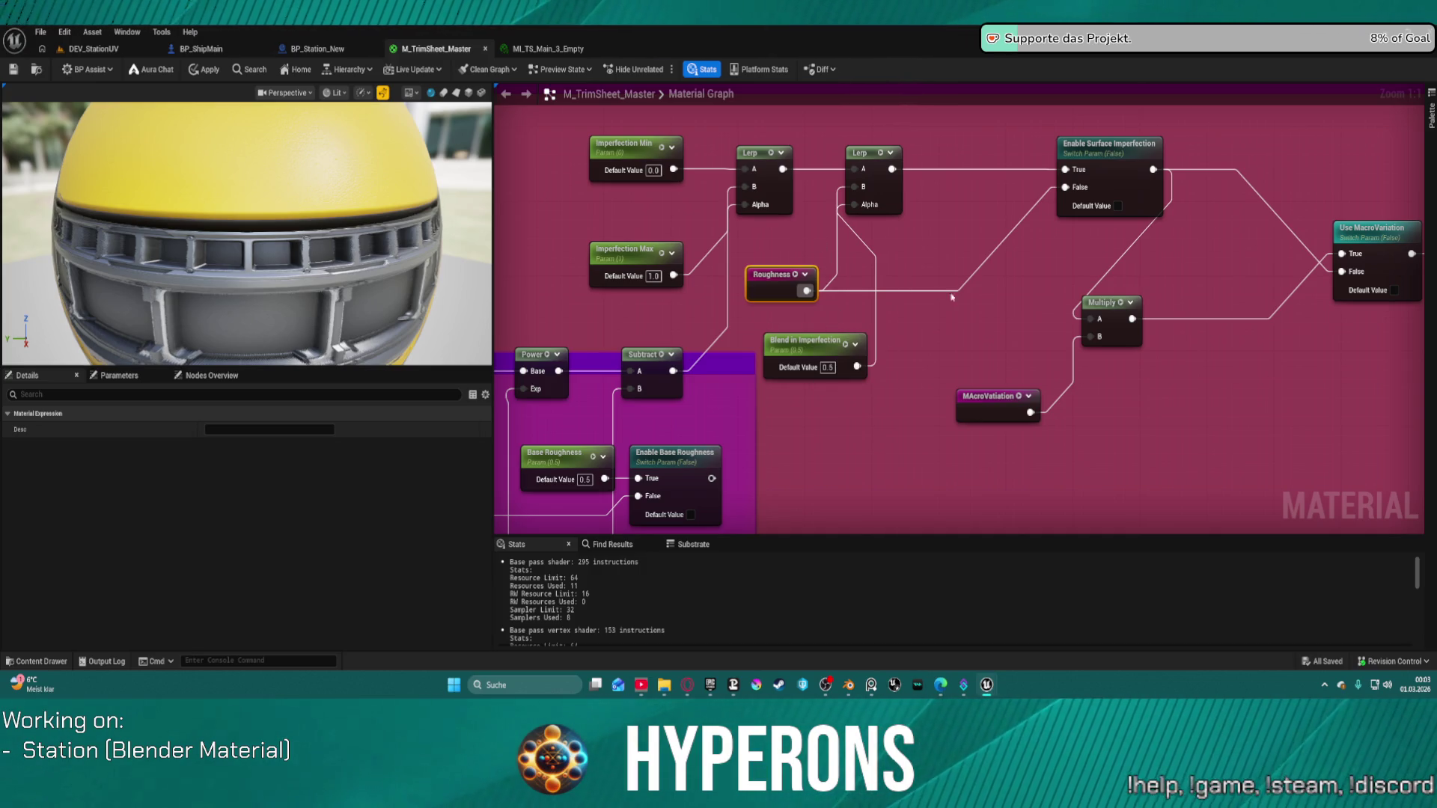
click(1104, 319)
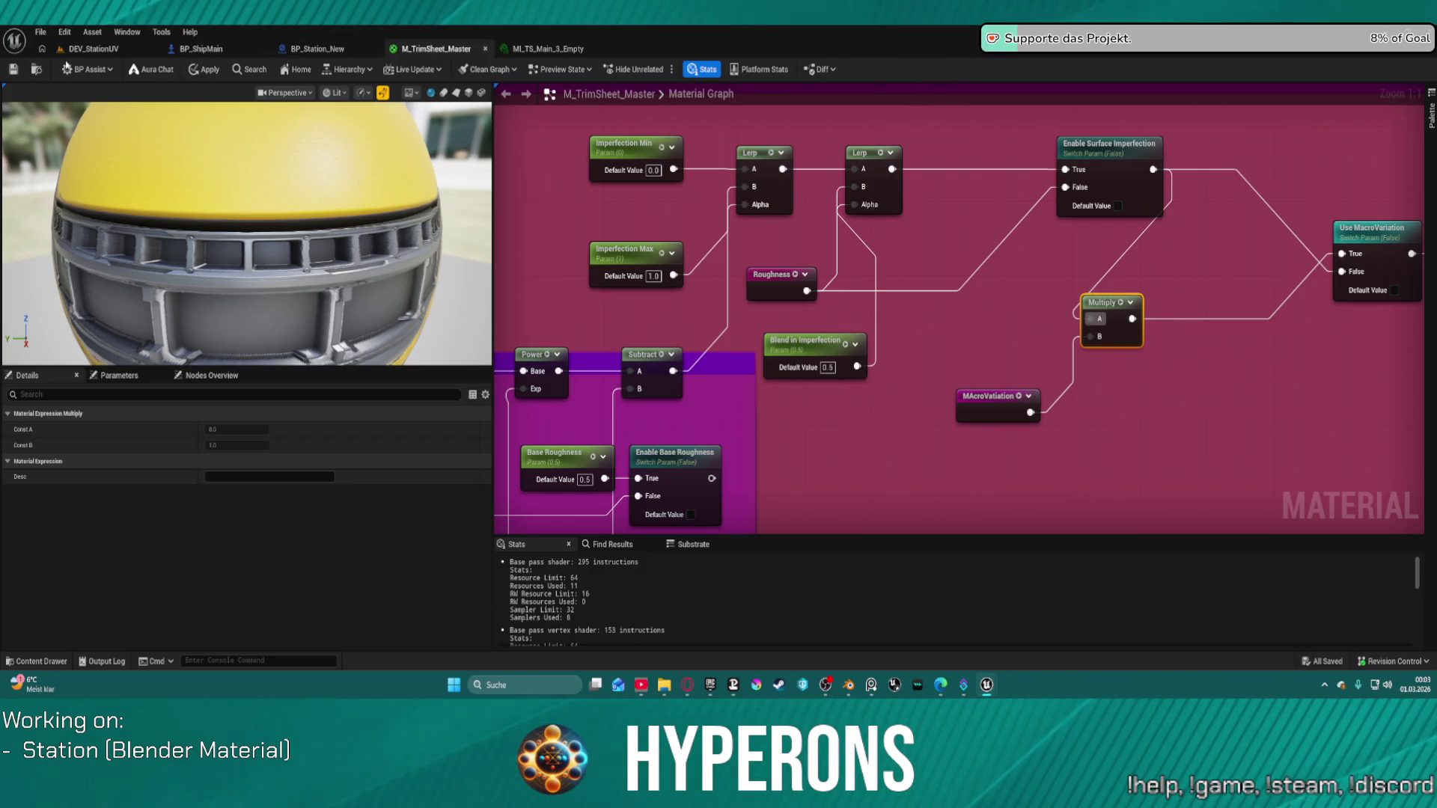
click(80, 53)
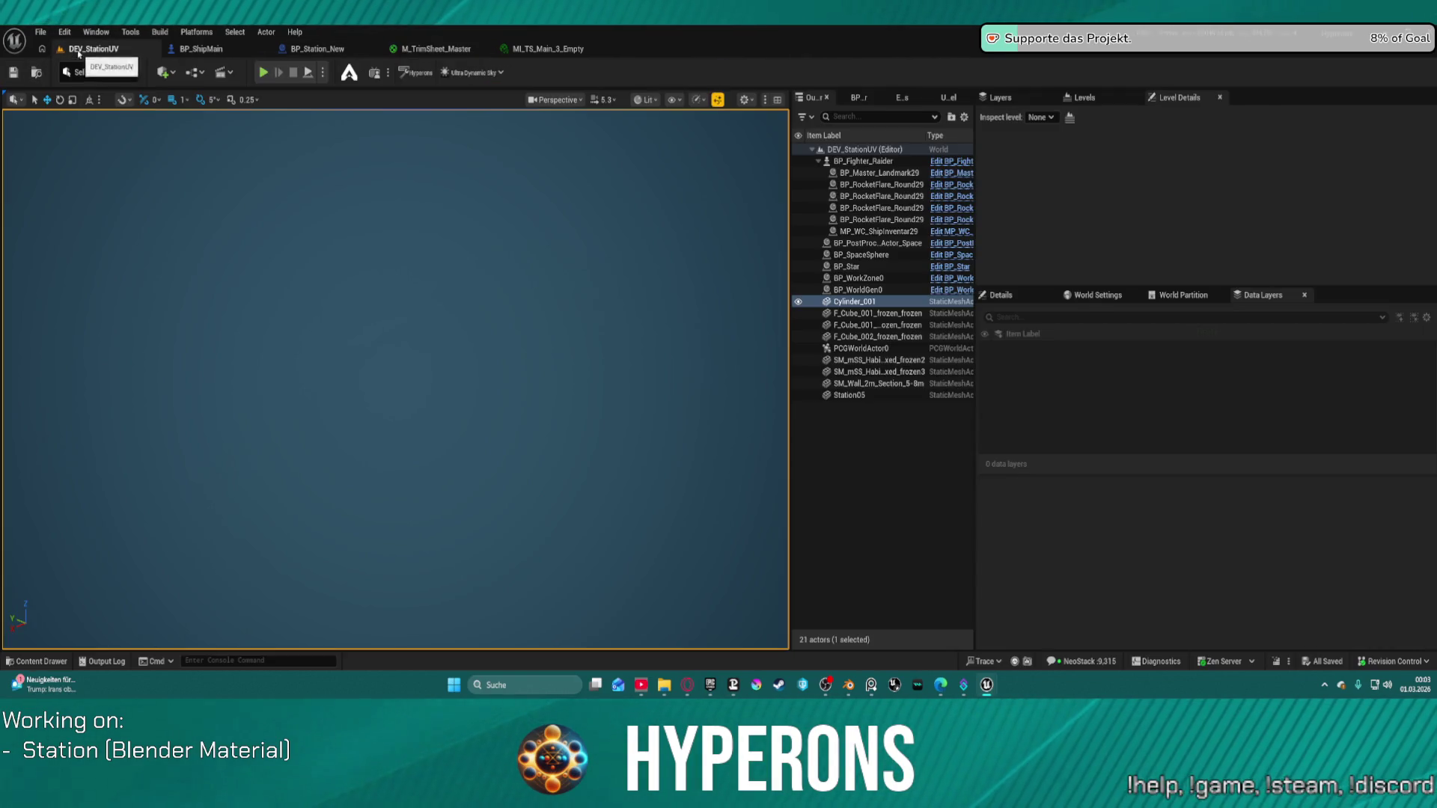
click(9, 661)
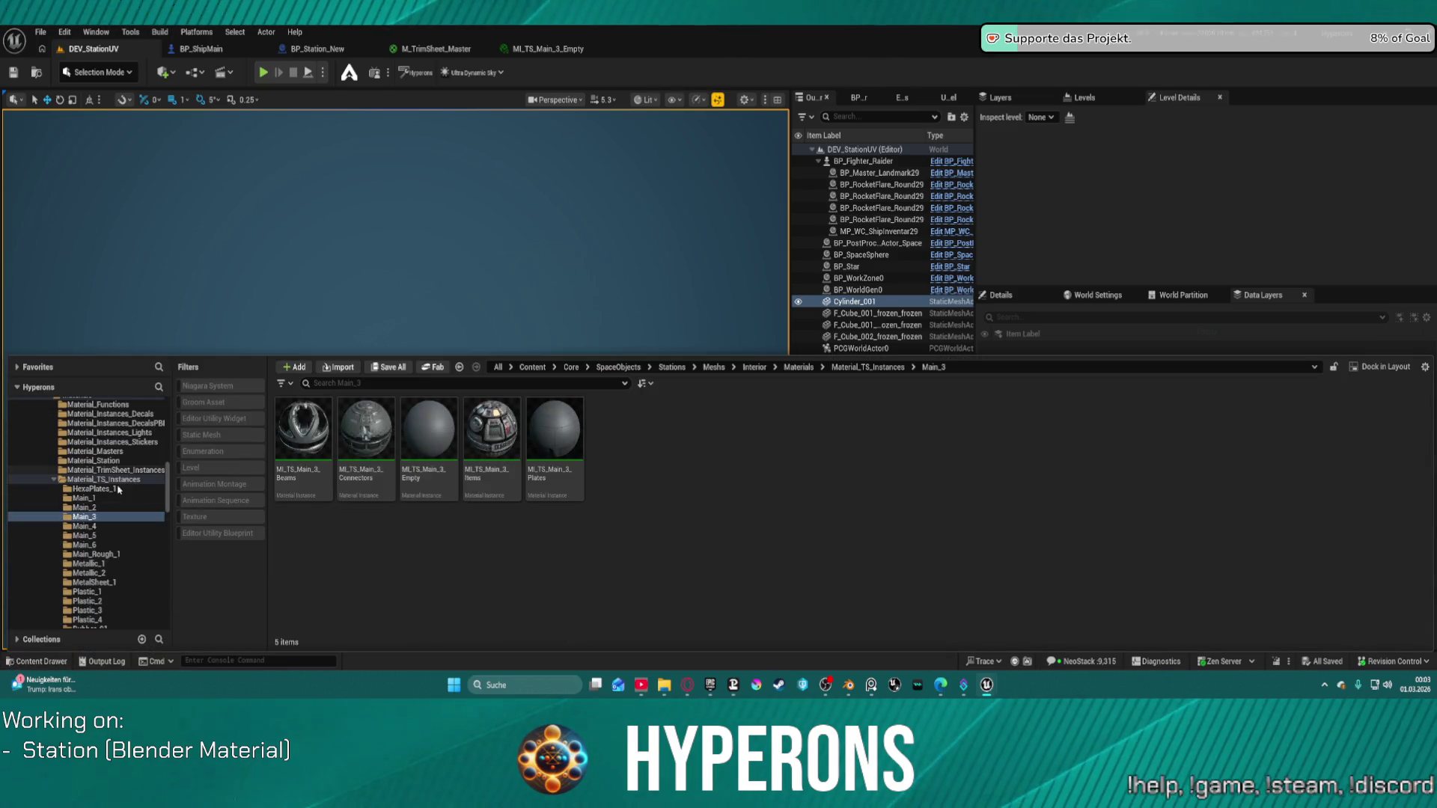
scroll(105, 472, up, 5)
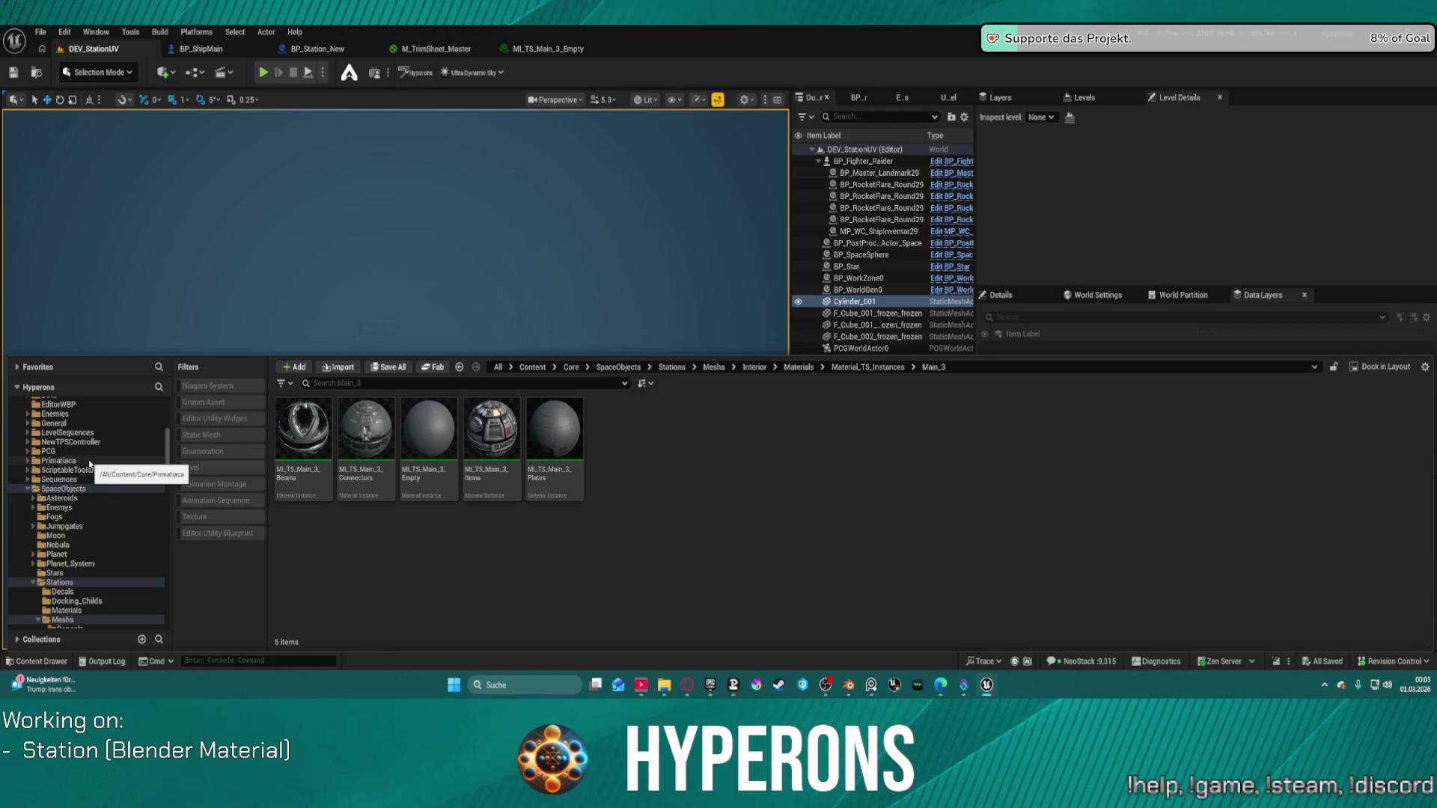
scroll(86, 457, up, 1)
click(68, 479)
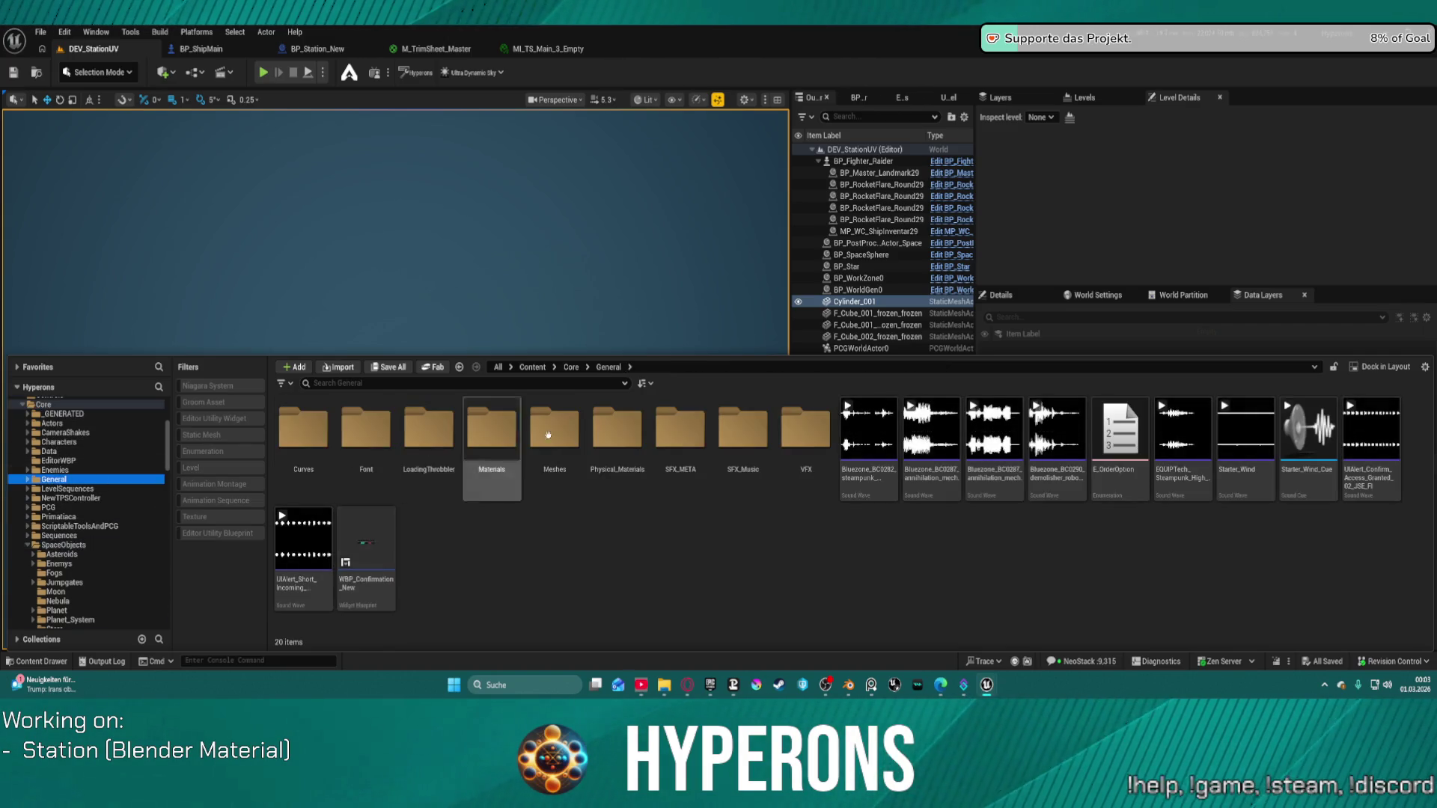
click(612, 413)
click(546, 419)
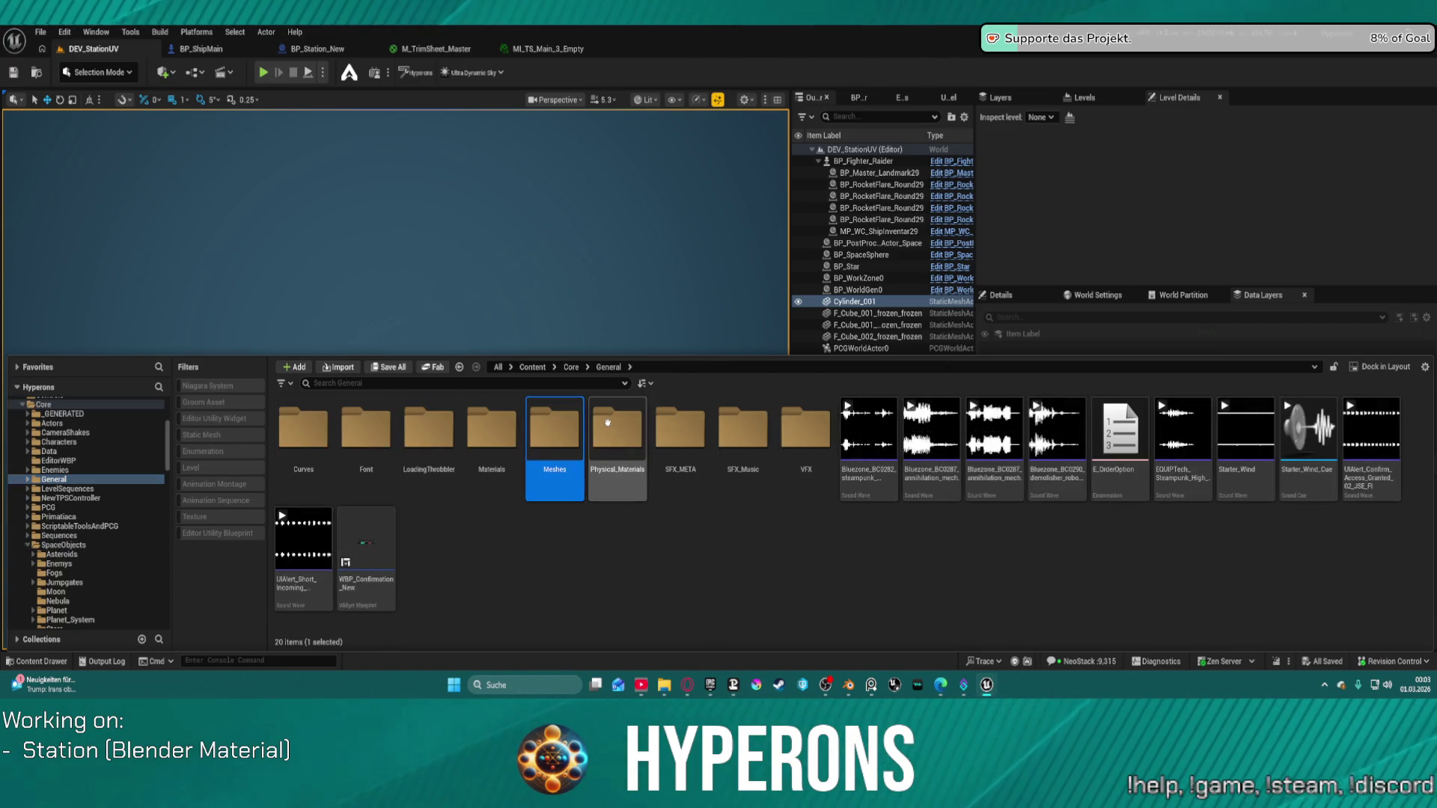
double_click(482, 444)
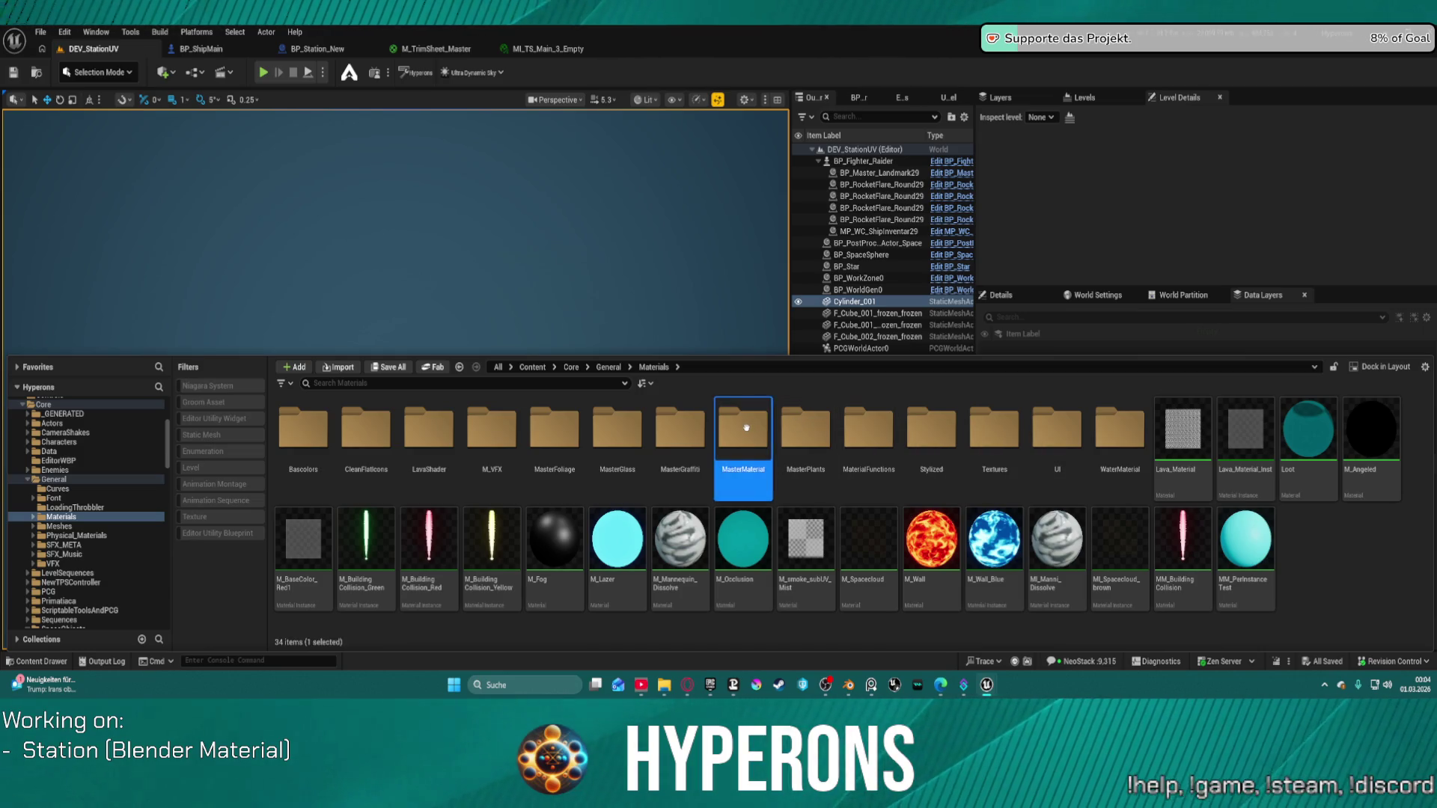
double_click(743, 428)
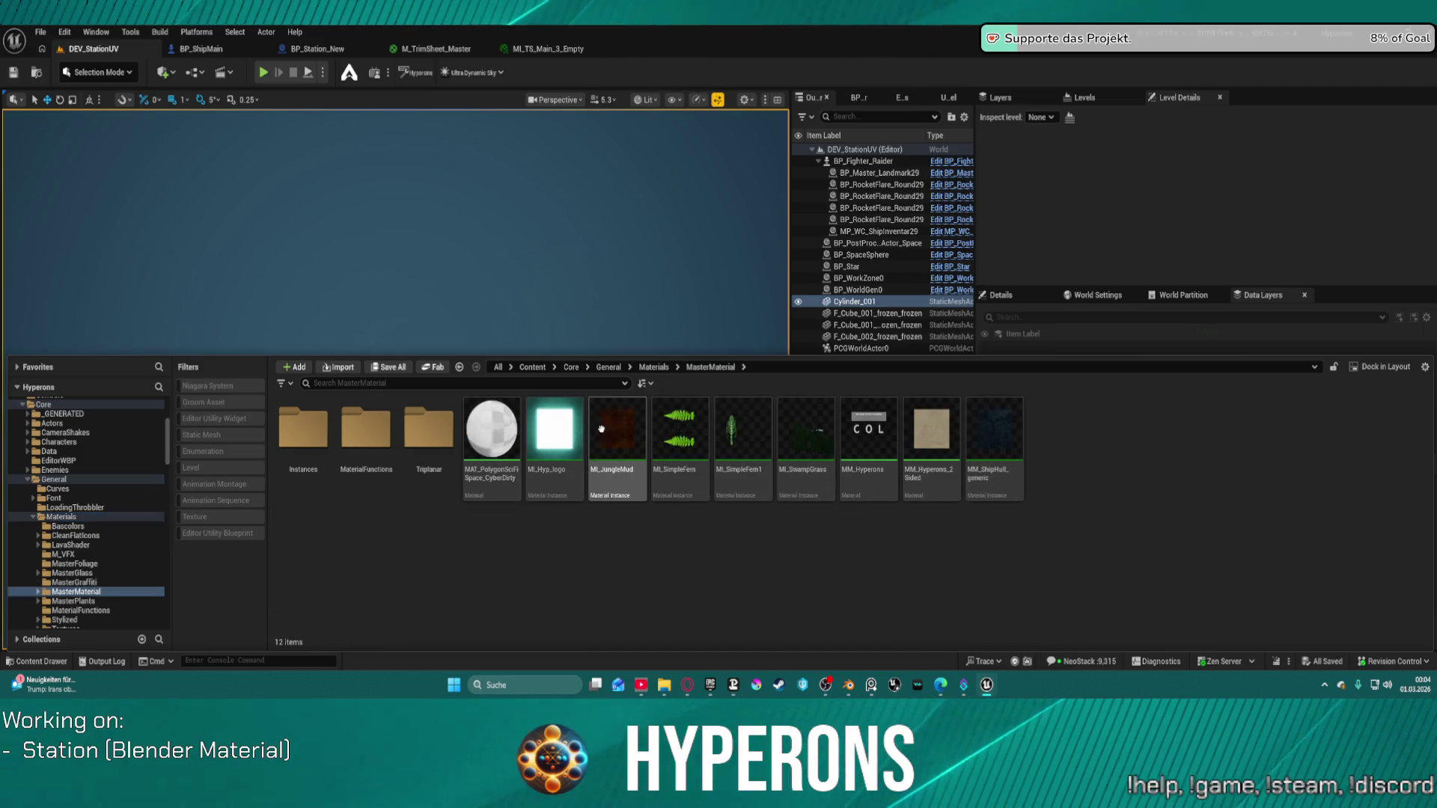
click(858, 424)
key(ctrl+space)
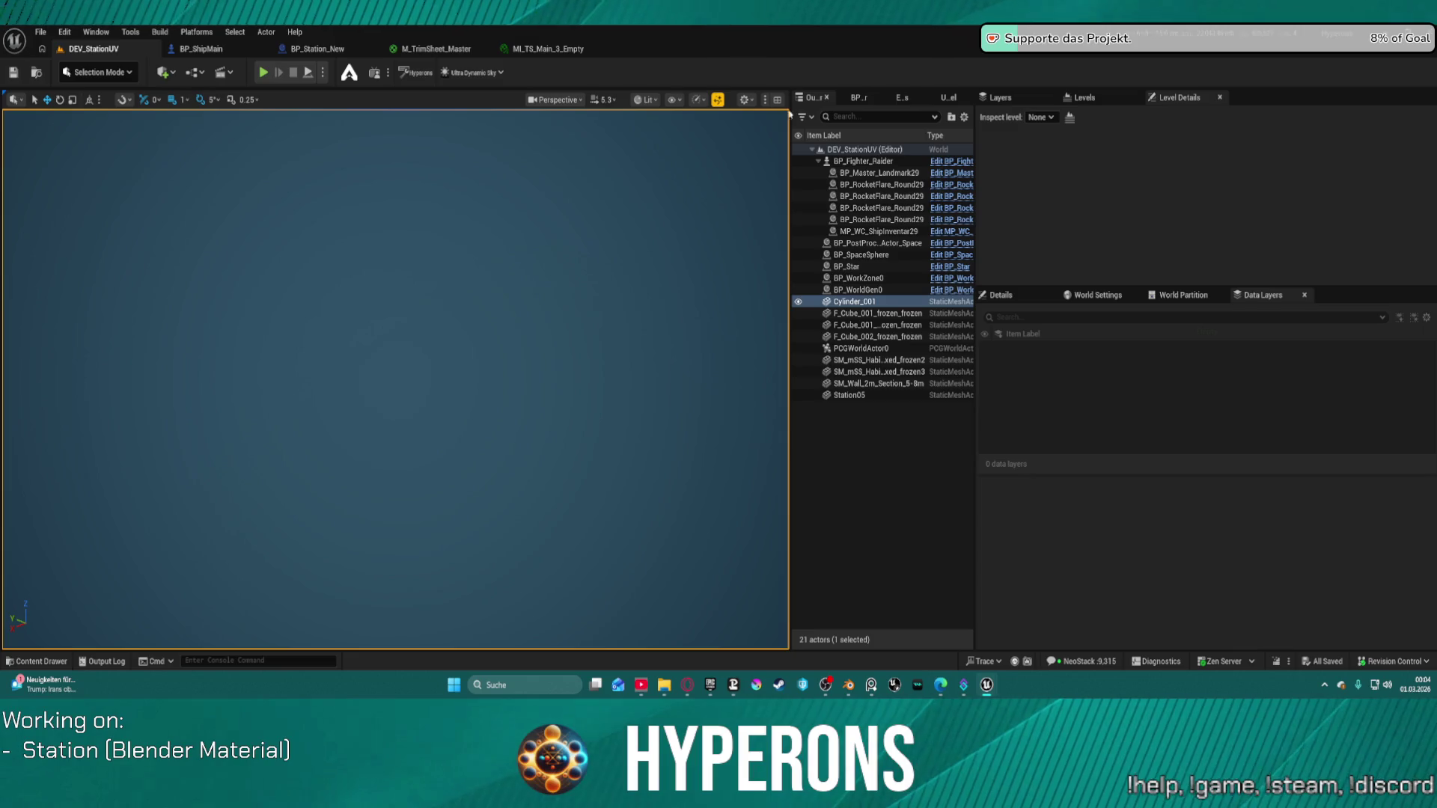
In M_TrimSheet_Master, delete the extra Multiply and Roughness_1 nodes from the roughness chain.
click(436, 49)
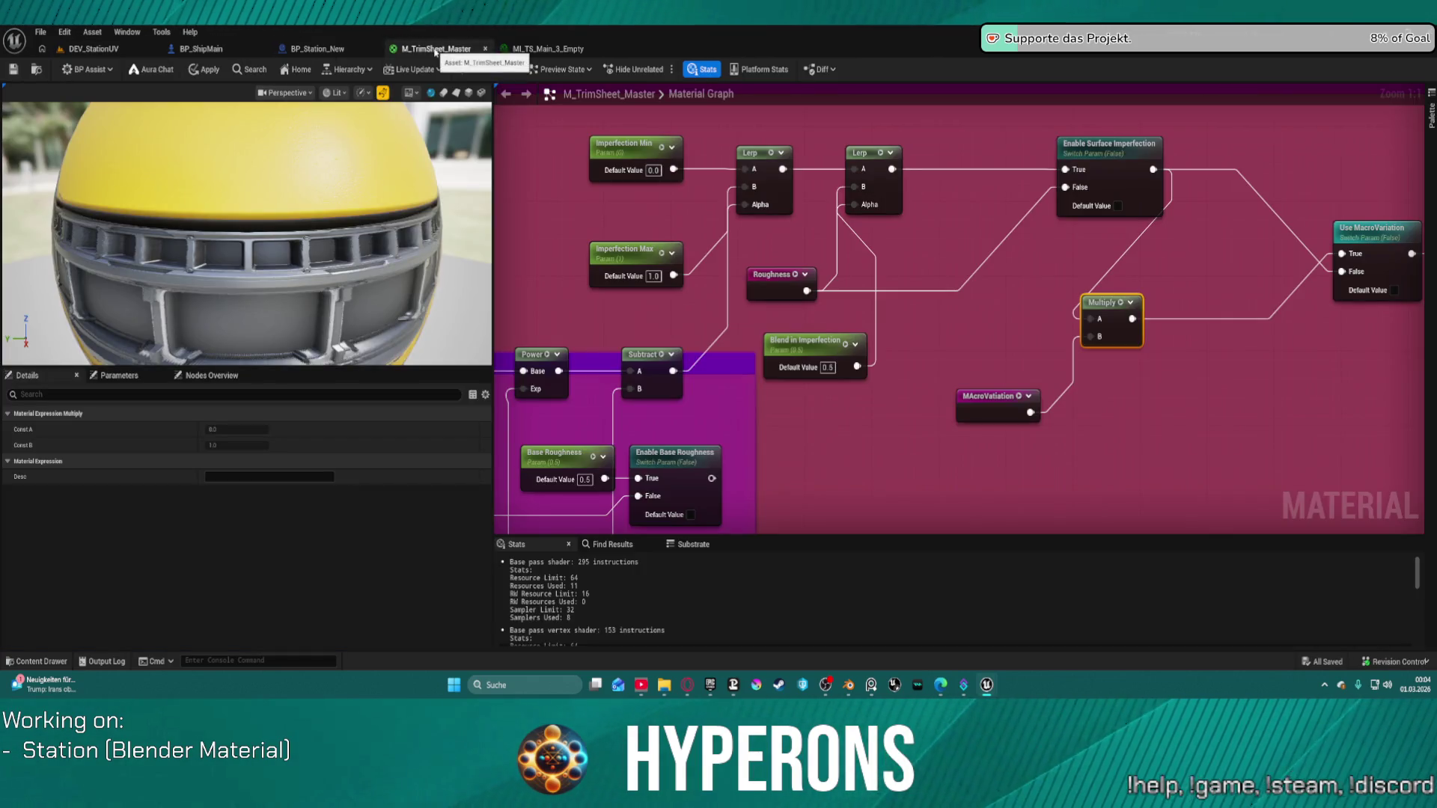
click(787, 284)
scroll(787, 284, down, 5)
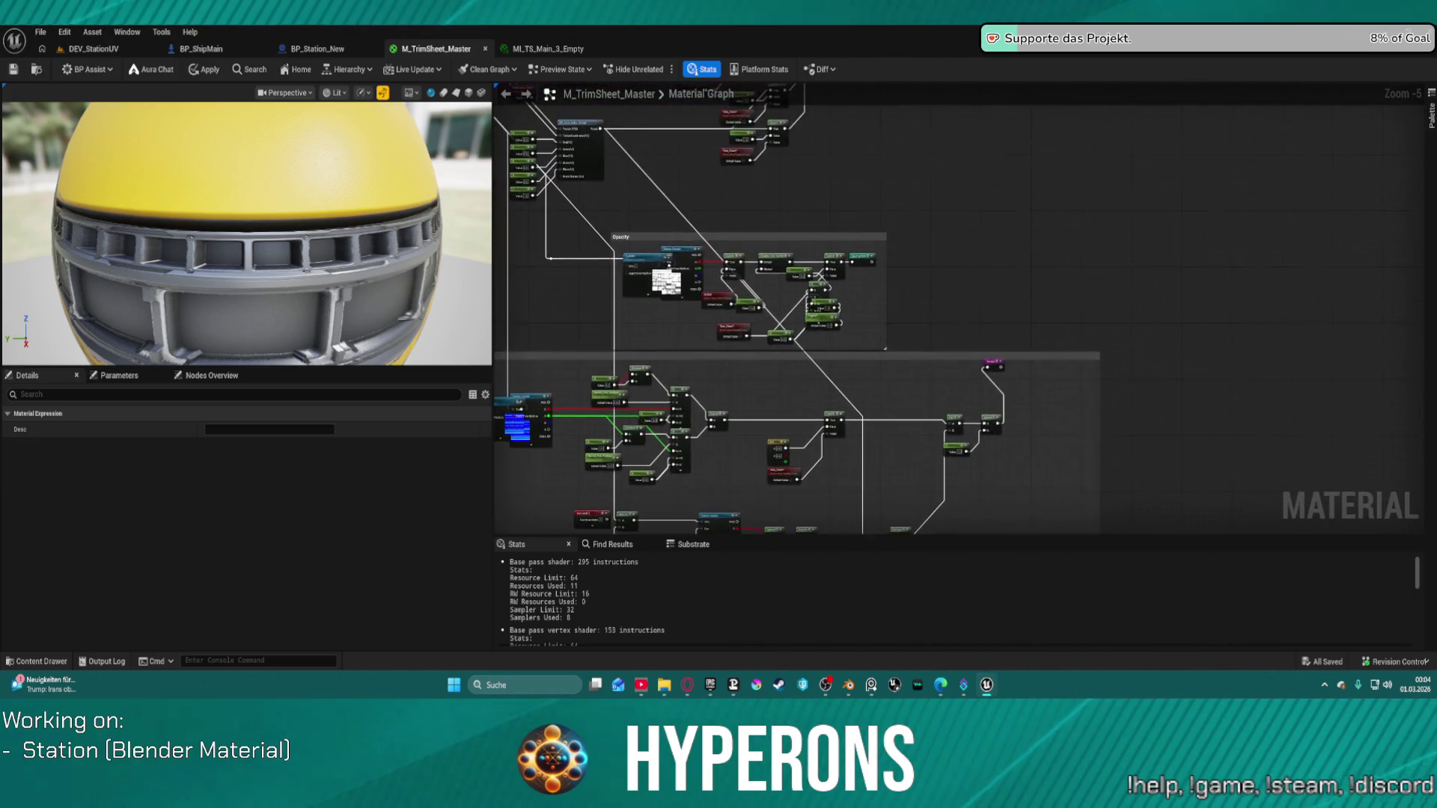
mouse_move(838, 250)
mouse_down()
mouse_move(875, 339)
mouse_move(906, 530)
mouse_up()
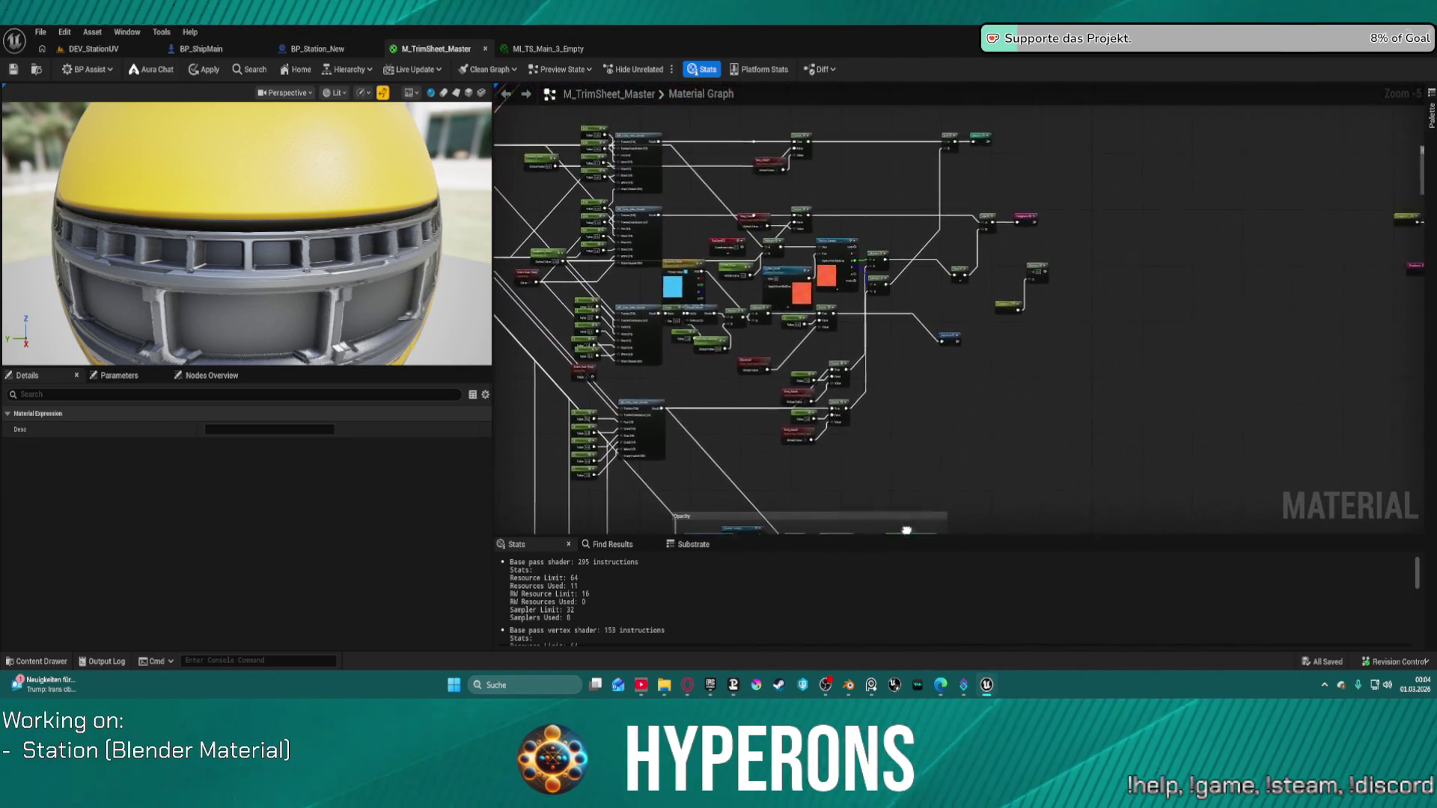
scroll(911, 368, up, 6)
drag(1039, 322, 1116, 468)
key(Delete)
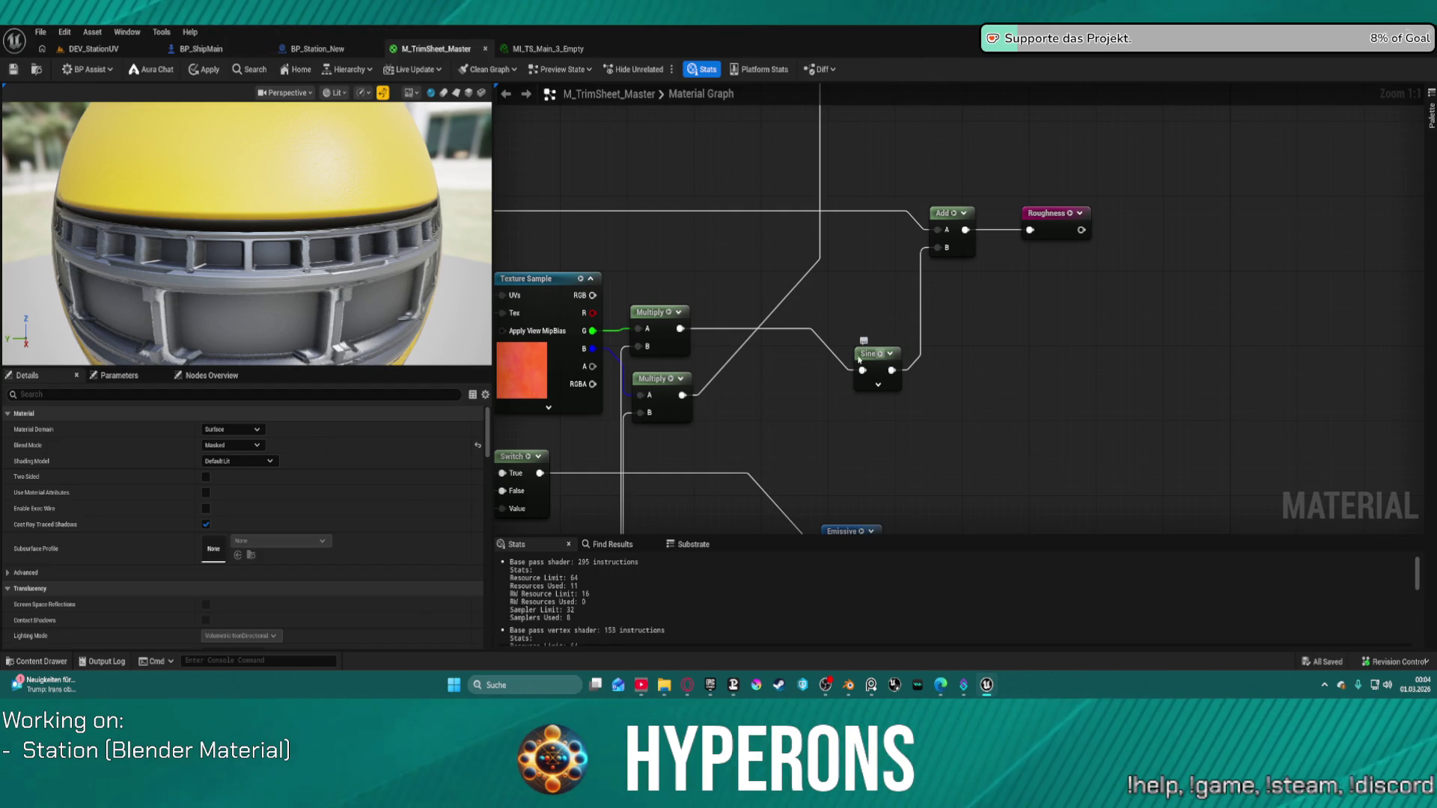
Move the Sine node up-left and pan over to the magenta imperfection group.
mouse_move(871, 351)
mouse_down()
mouse_move(816, 309)
mouse_move(839, 304)
mouse_up()
mouse_move(946, 487)
mouse_down()
mouse_move(1170, 148)
mouse_move(1365, 105)
mouse_up()
drag(1160, 496, 1232, 225)
mouse_move(1005, 354)
mouse_down()
mouse_move(1033, 215)
mouse_move(981, 247)
mouse_move(1050, 360)
mouse_move(819, 298)
mouse_up()
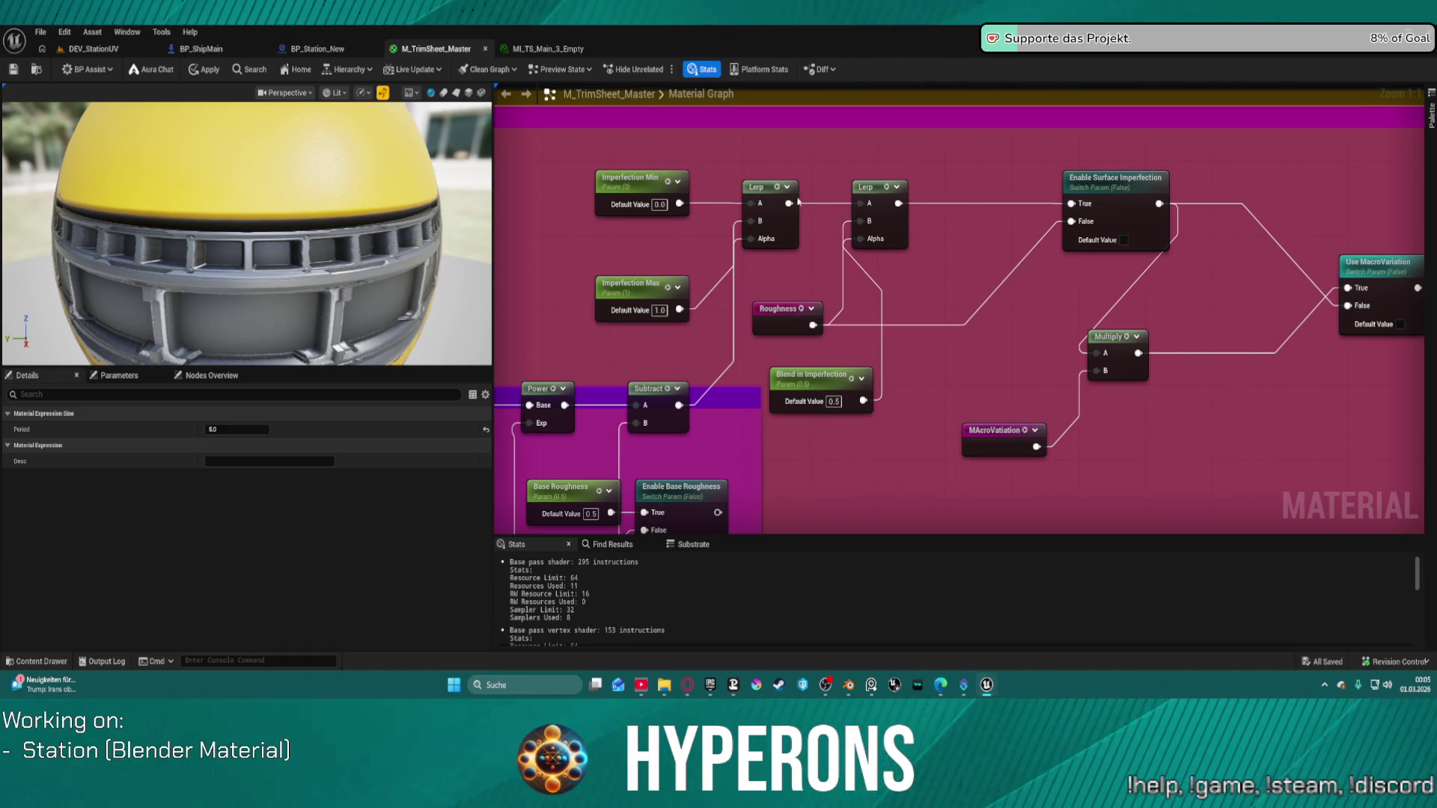
Move the Imperfection Max parameter up closer to Imperfection Min.
drag(629, 291, 639, 249)
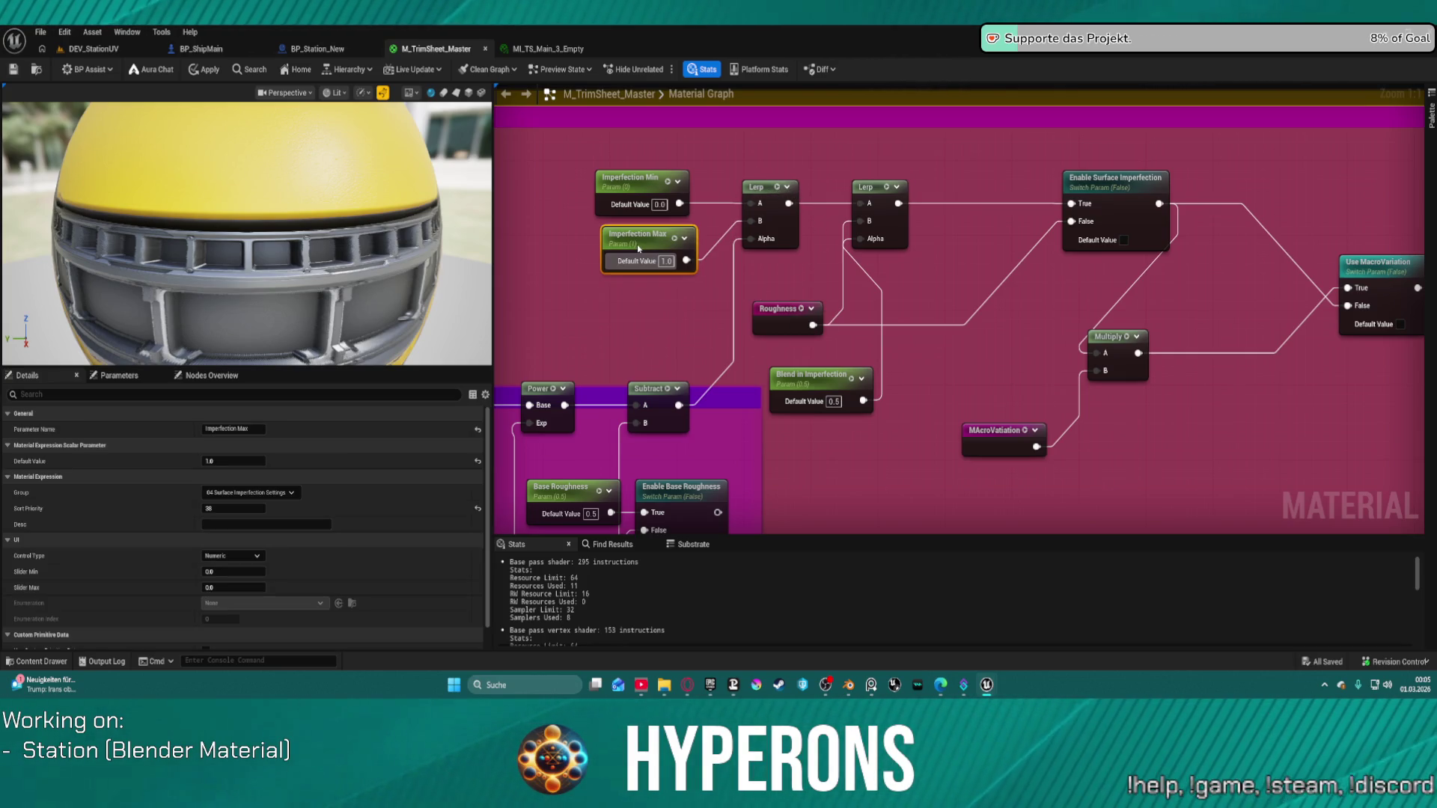
Compactly regroup Multiply, Use MacroVariation and Roughness_1, placing the MAcroVariation reroute beside Multiply's B input.
drag(619, 357, 846, 193)
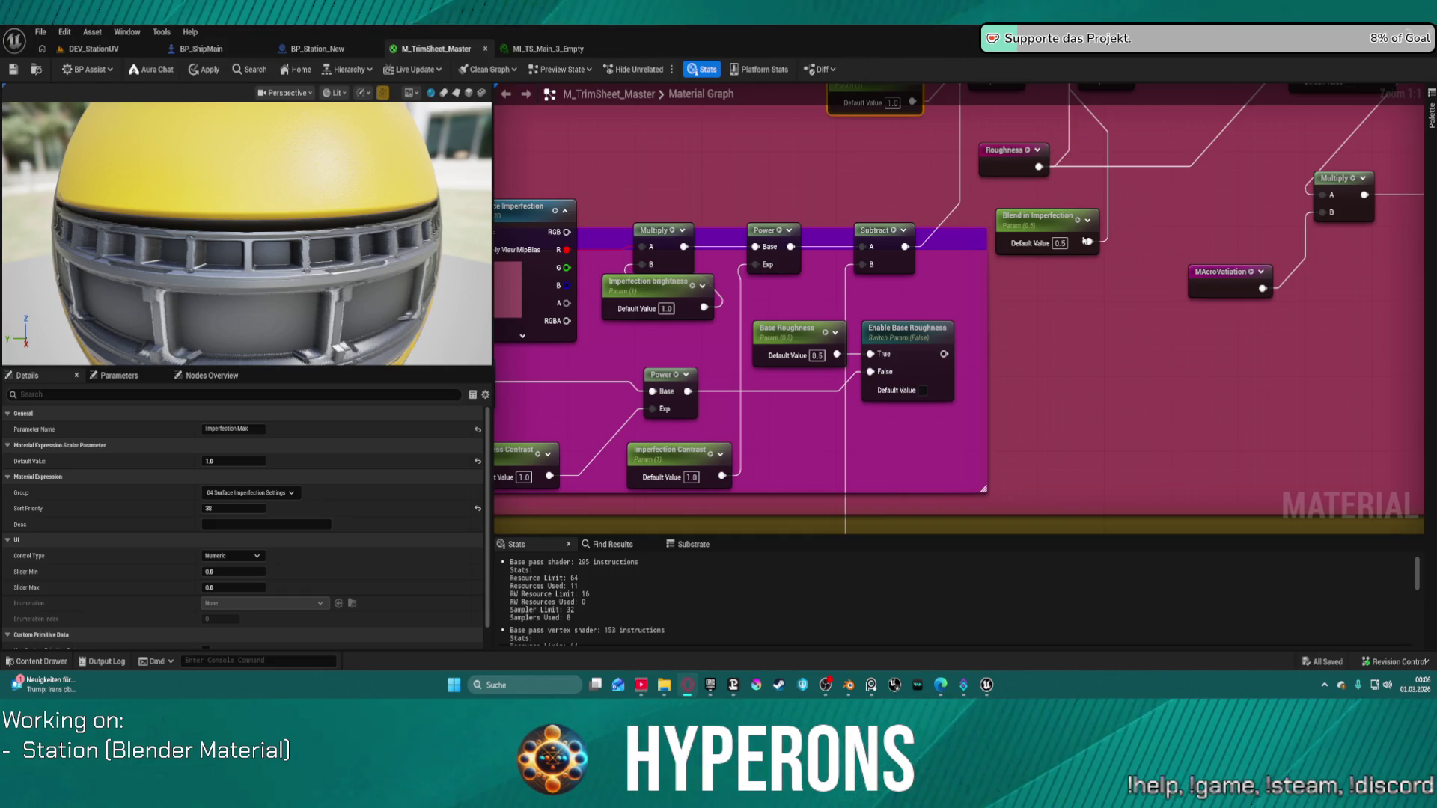
drag(973, 337, 651, 343)
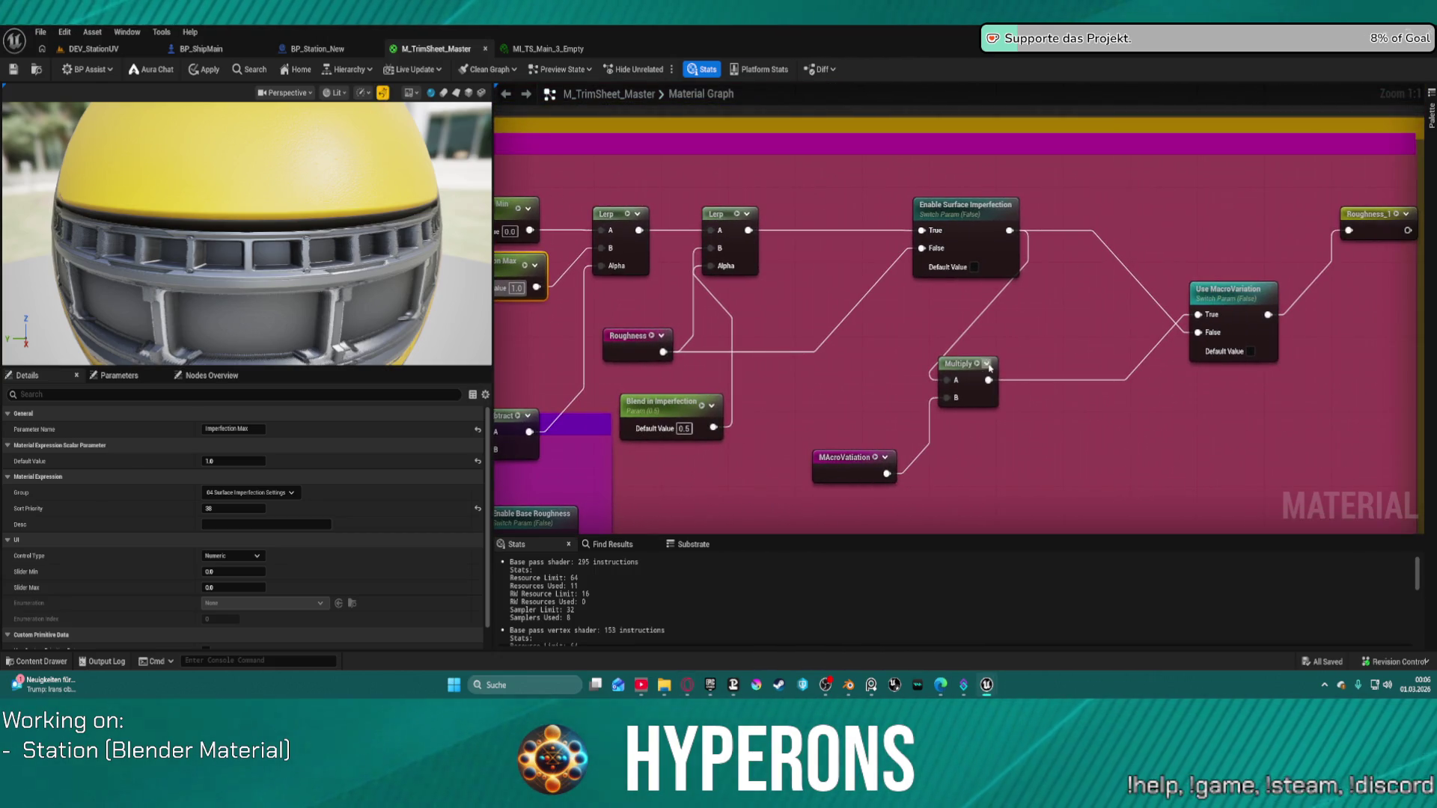
drag(964, 367, 1079, 316)
drag(1237, 289, 1239, 211)
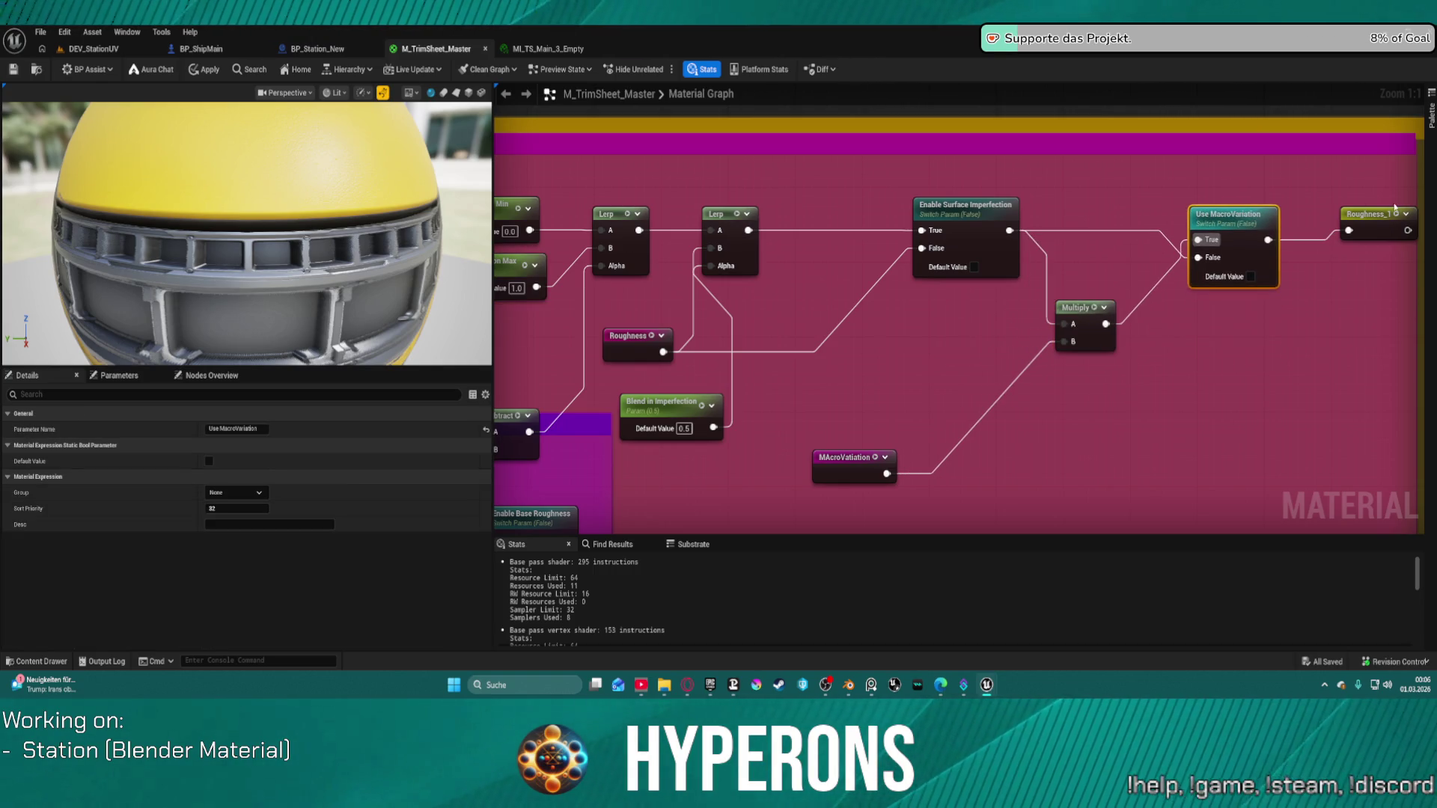
drag(1382, 216, 1376, 230)
drag(1239, 233, 1214, 225)
drag(853, 458, 960, 338)
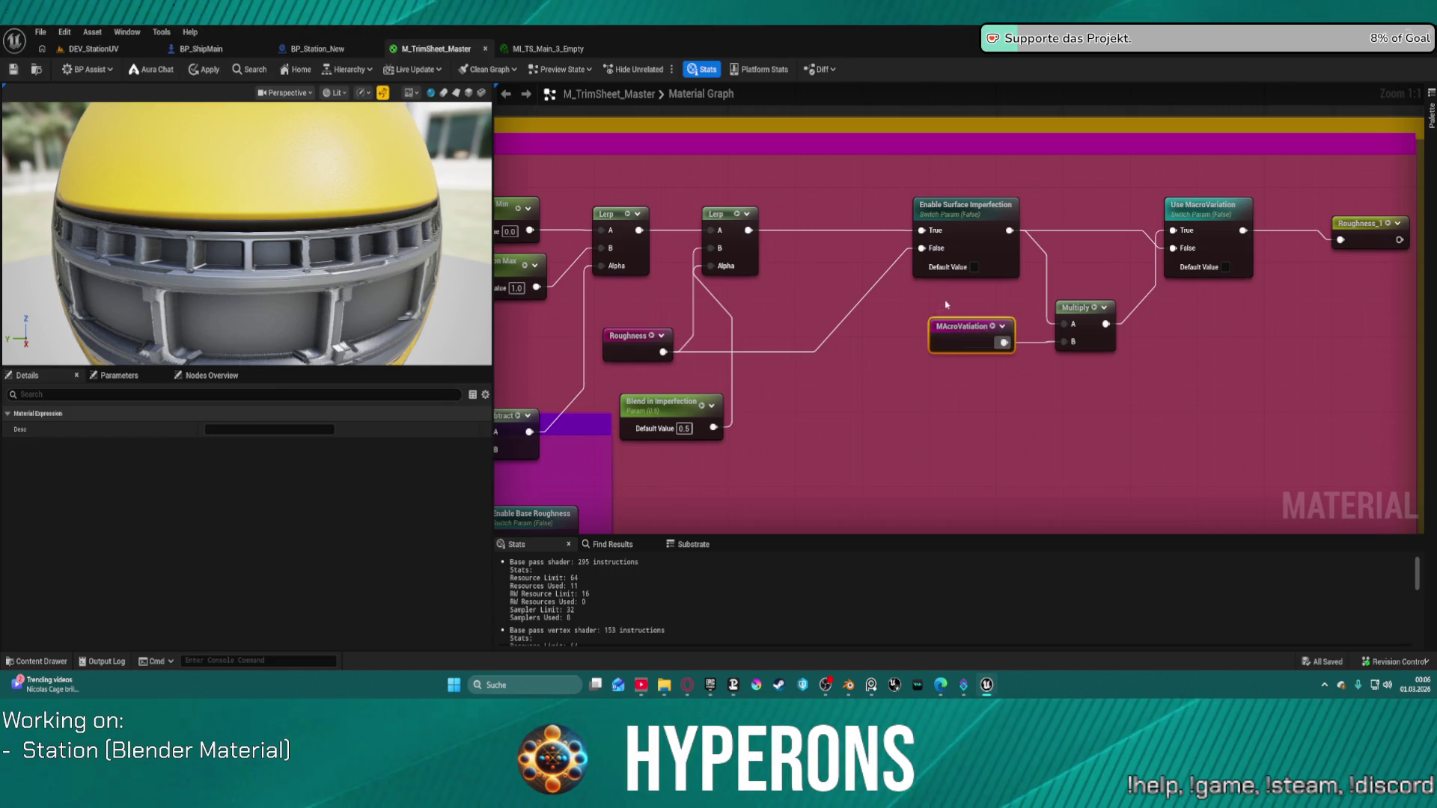
Rename the MAcroVariation reroute declaration to MacroVariation and return to the DEV_StationUV level.
double_click(962, 331)
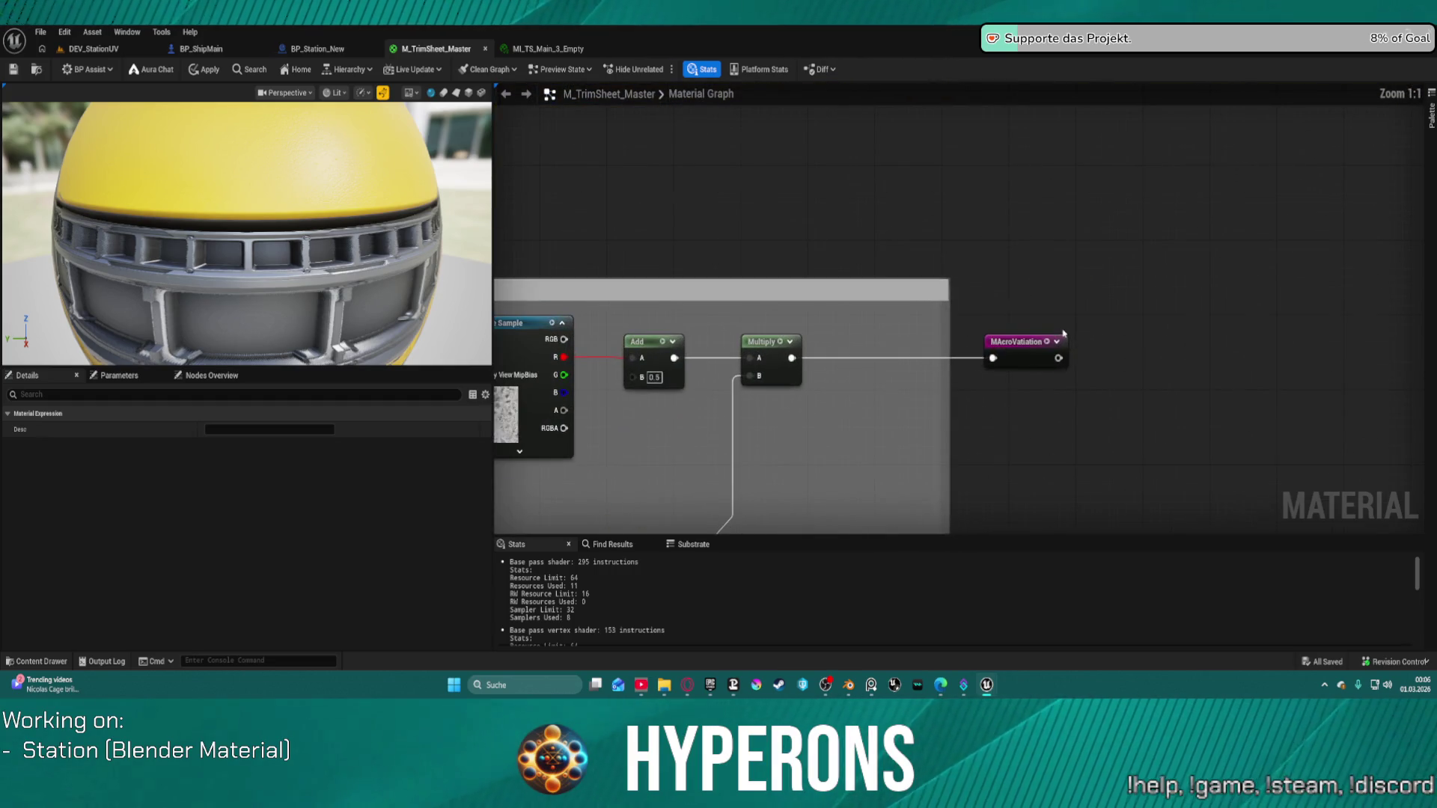
click(1062, 337)
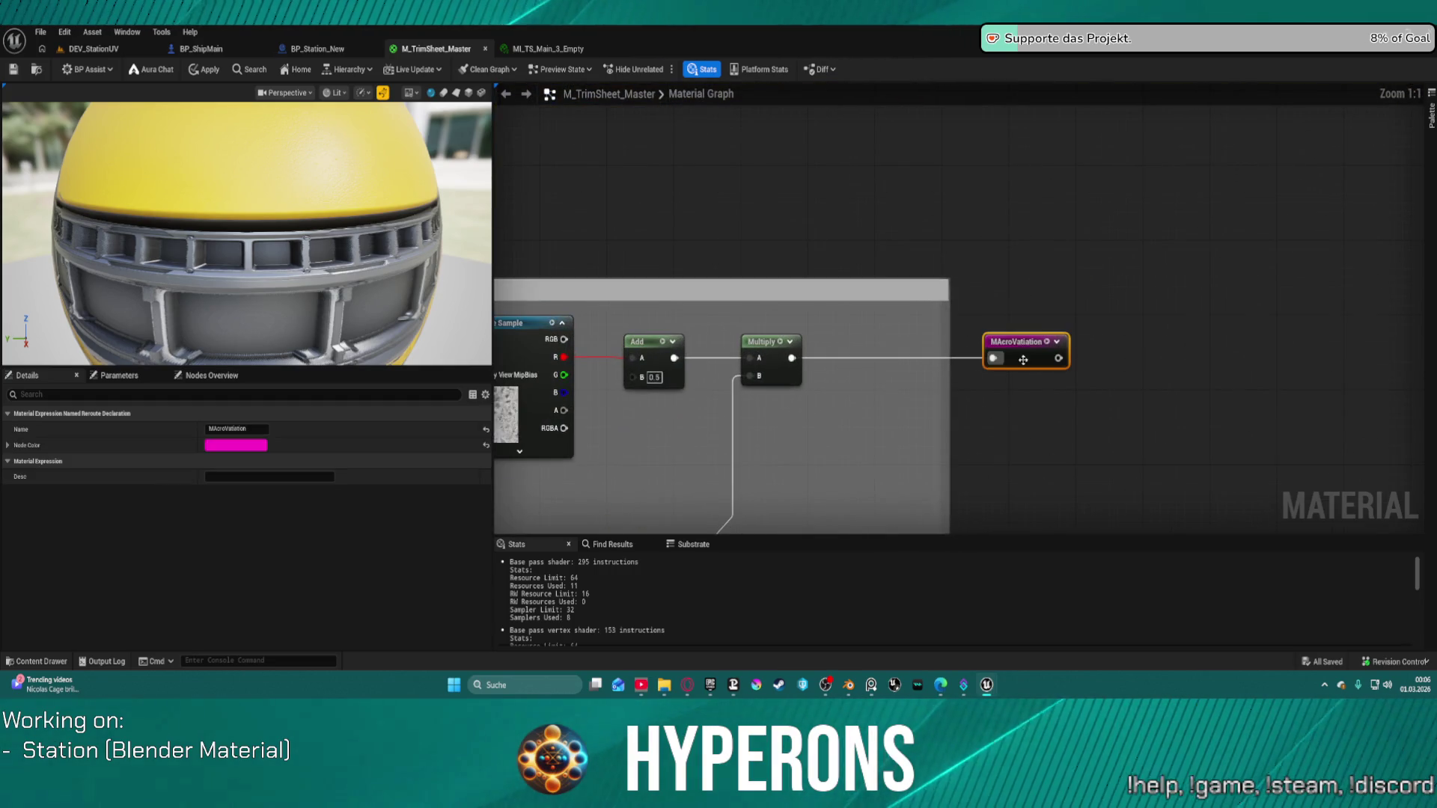
click(213, 428)
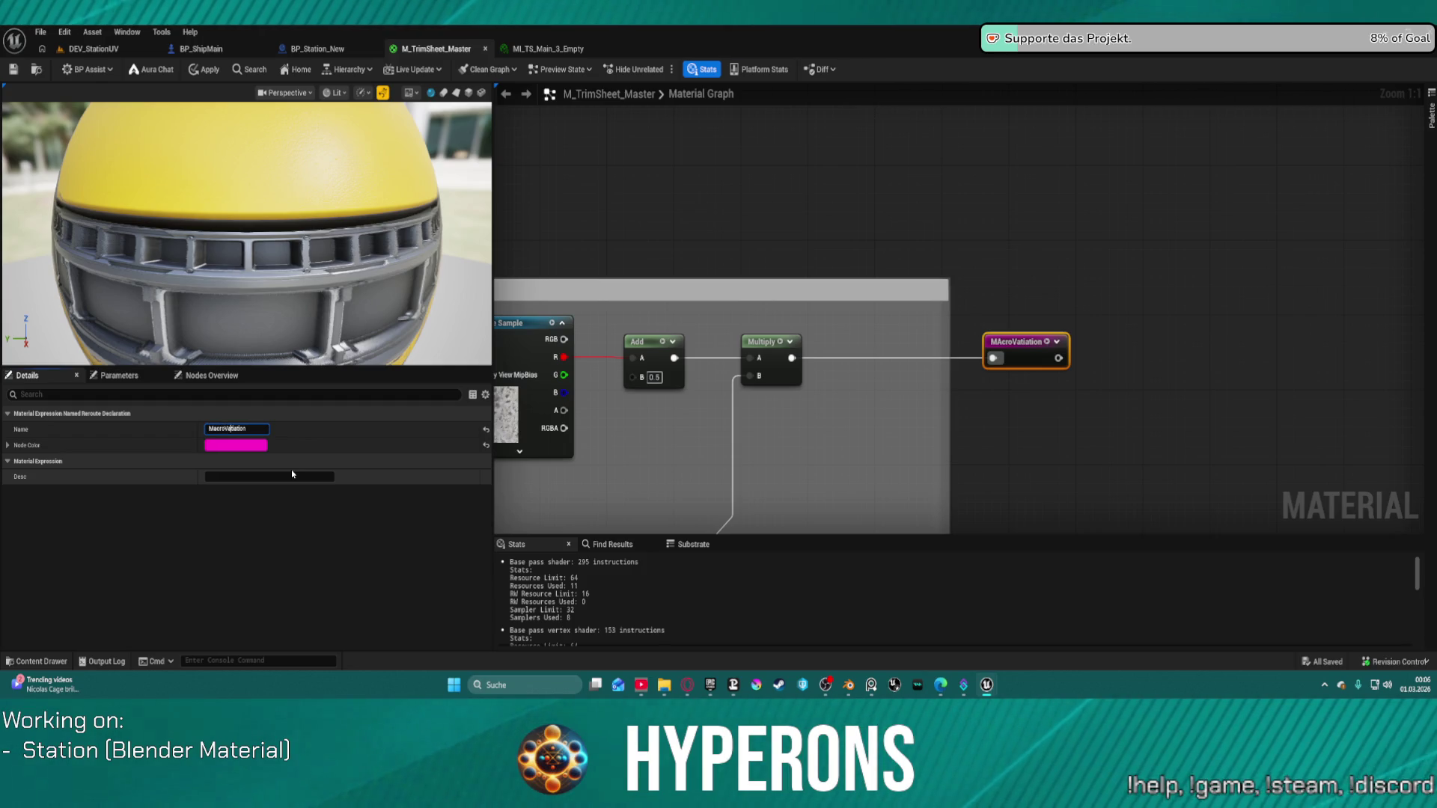
key(Delete)
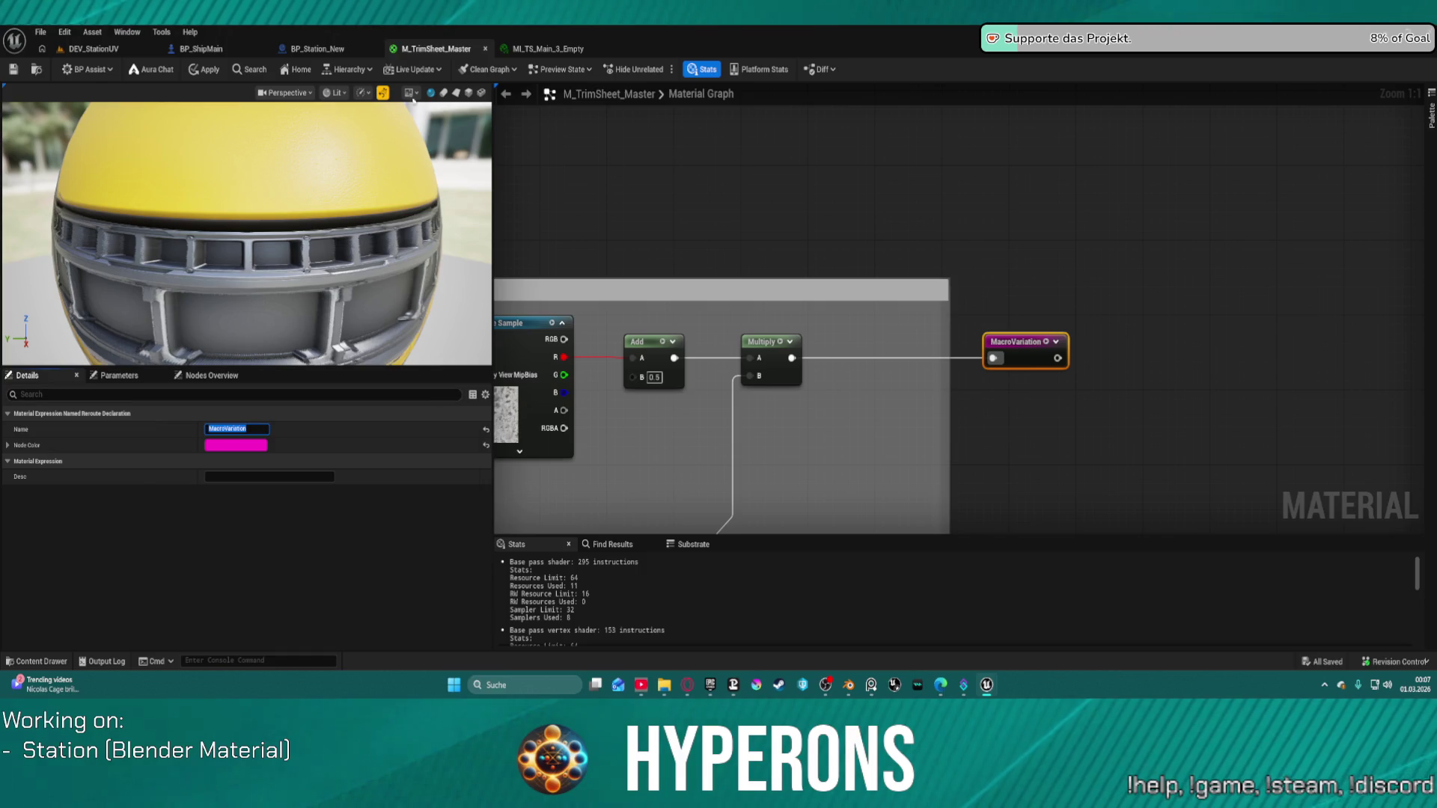
click(93, 49)
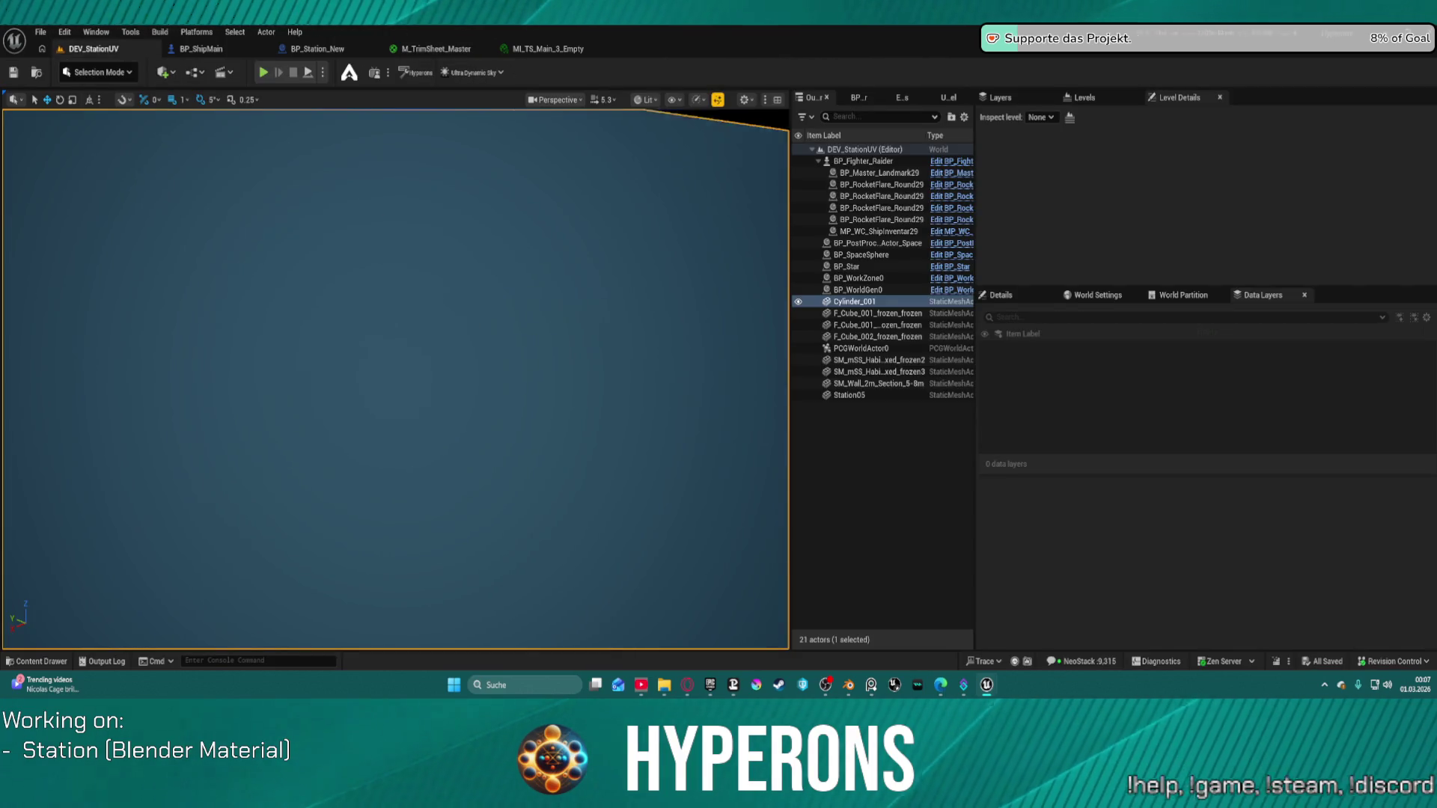
scroll(395, 379, down, 10)
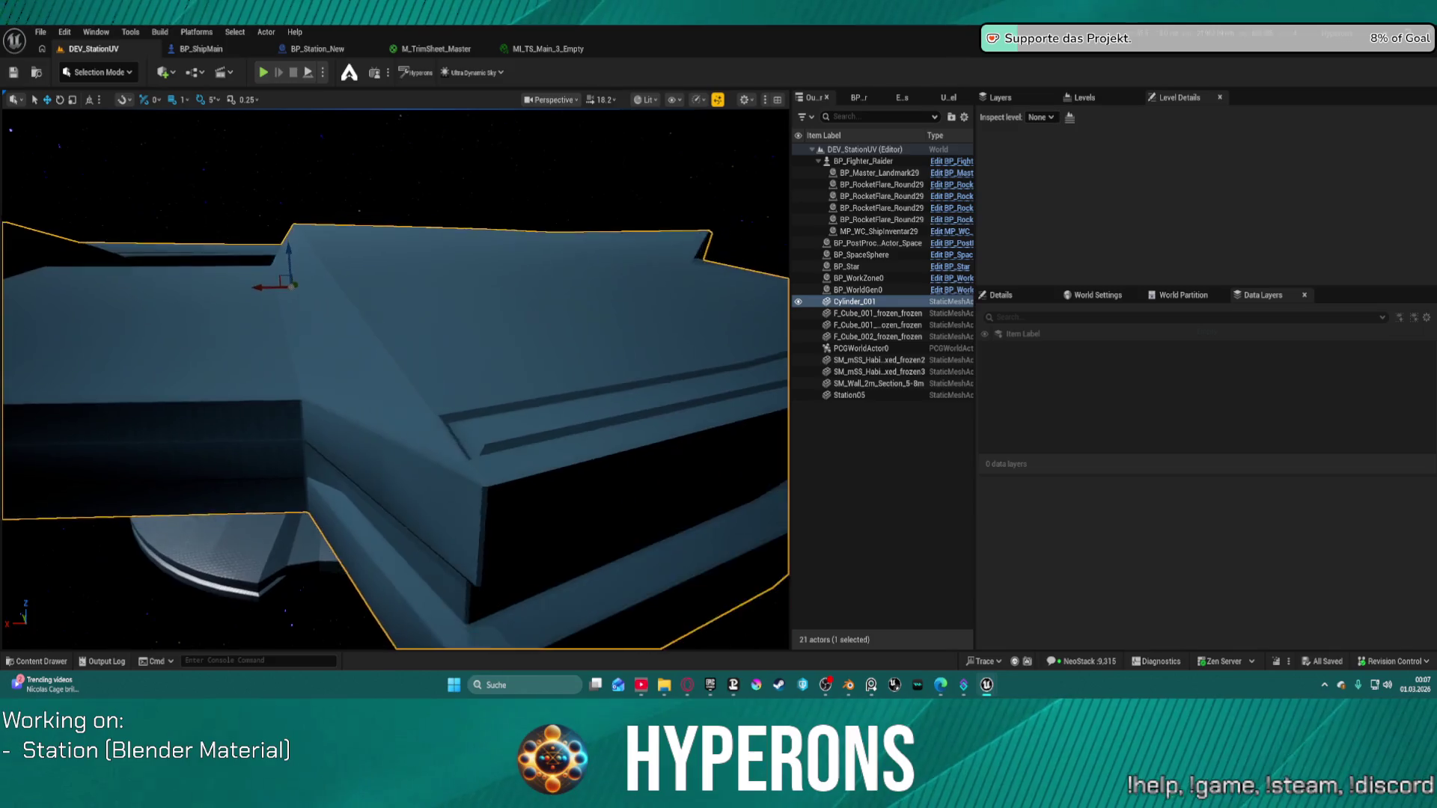
scroll(395, 379, up, 10)
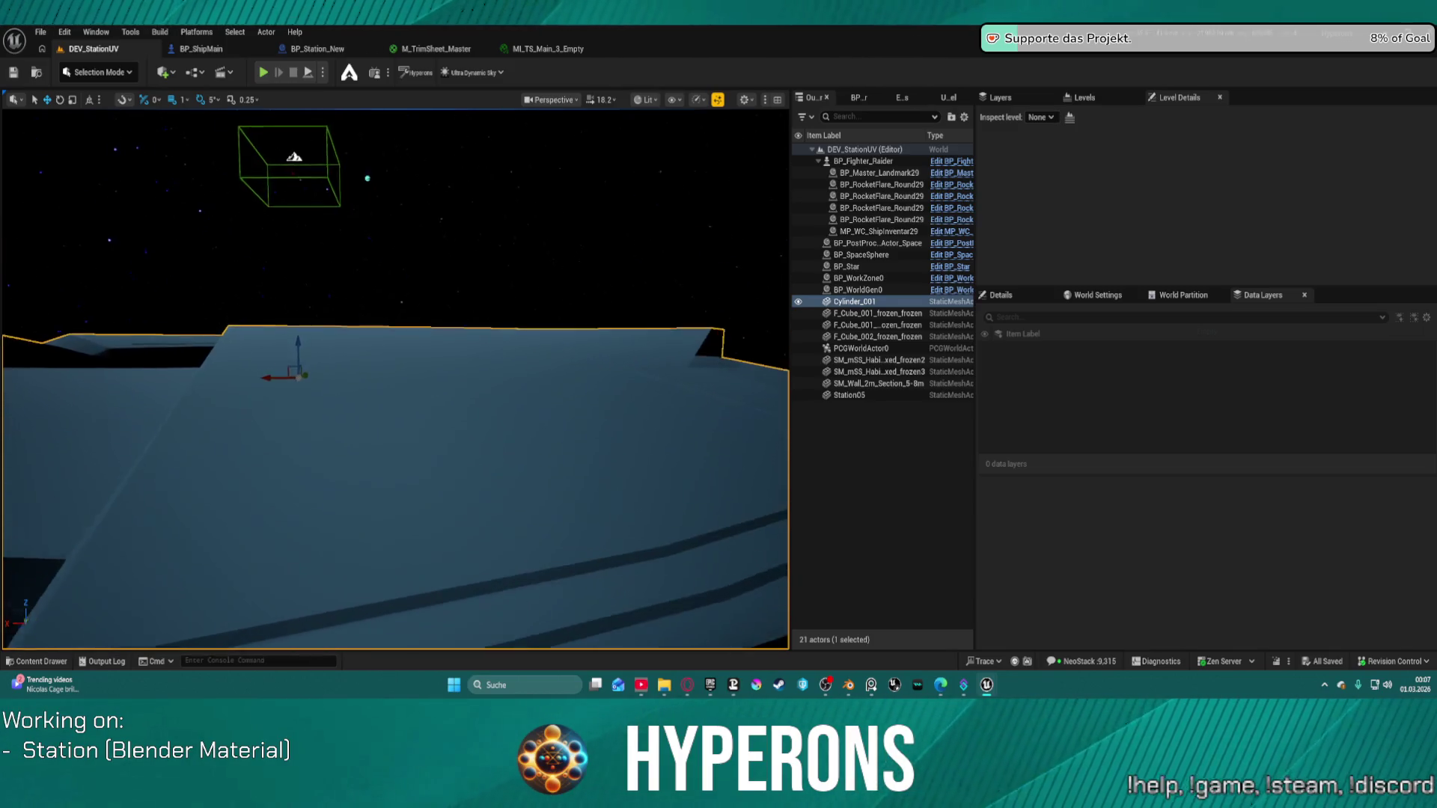
scroll(510, 205, down, 10)
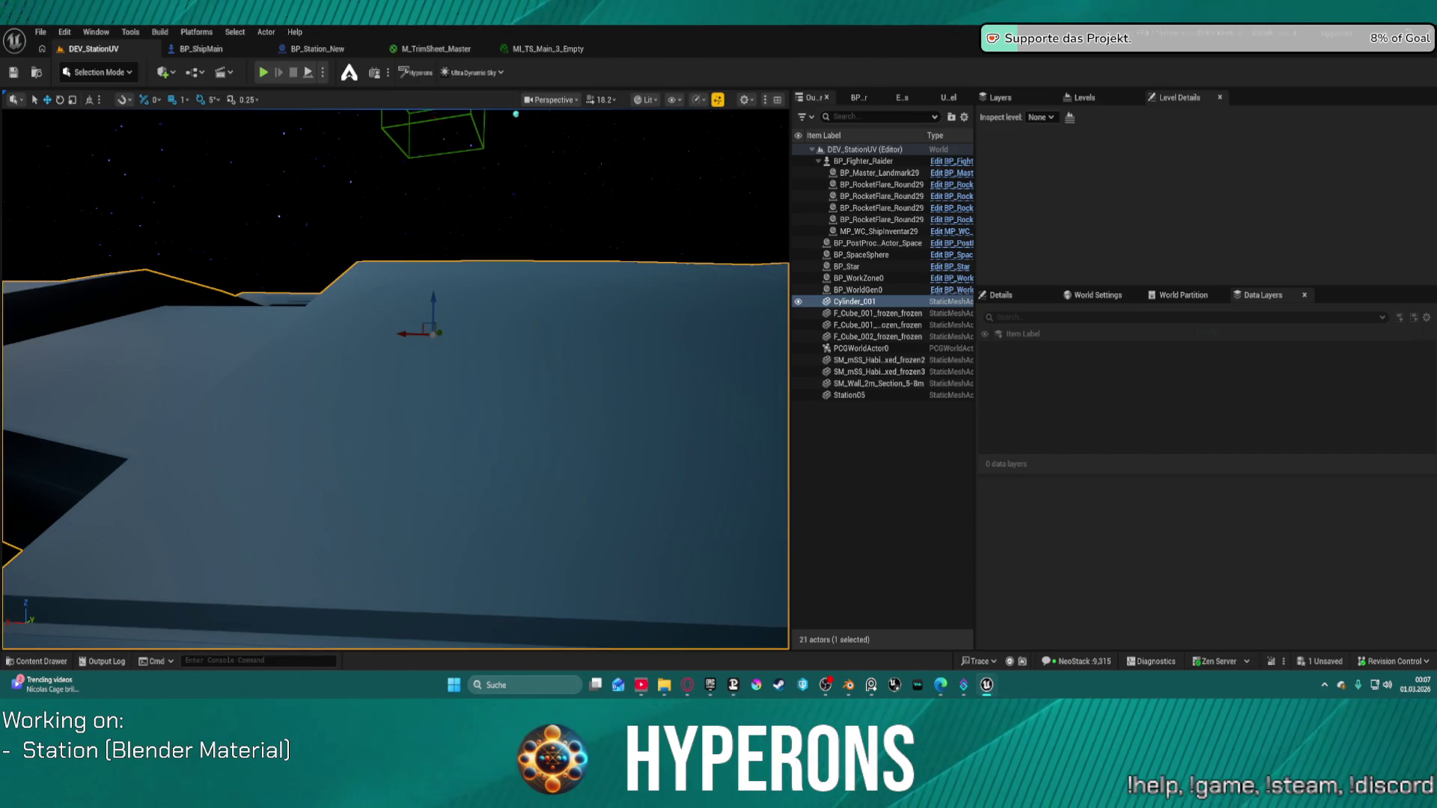
scroll(395, 378, up, 10)
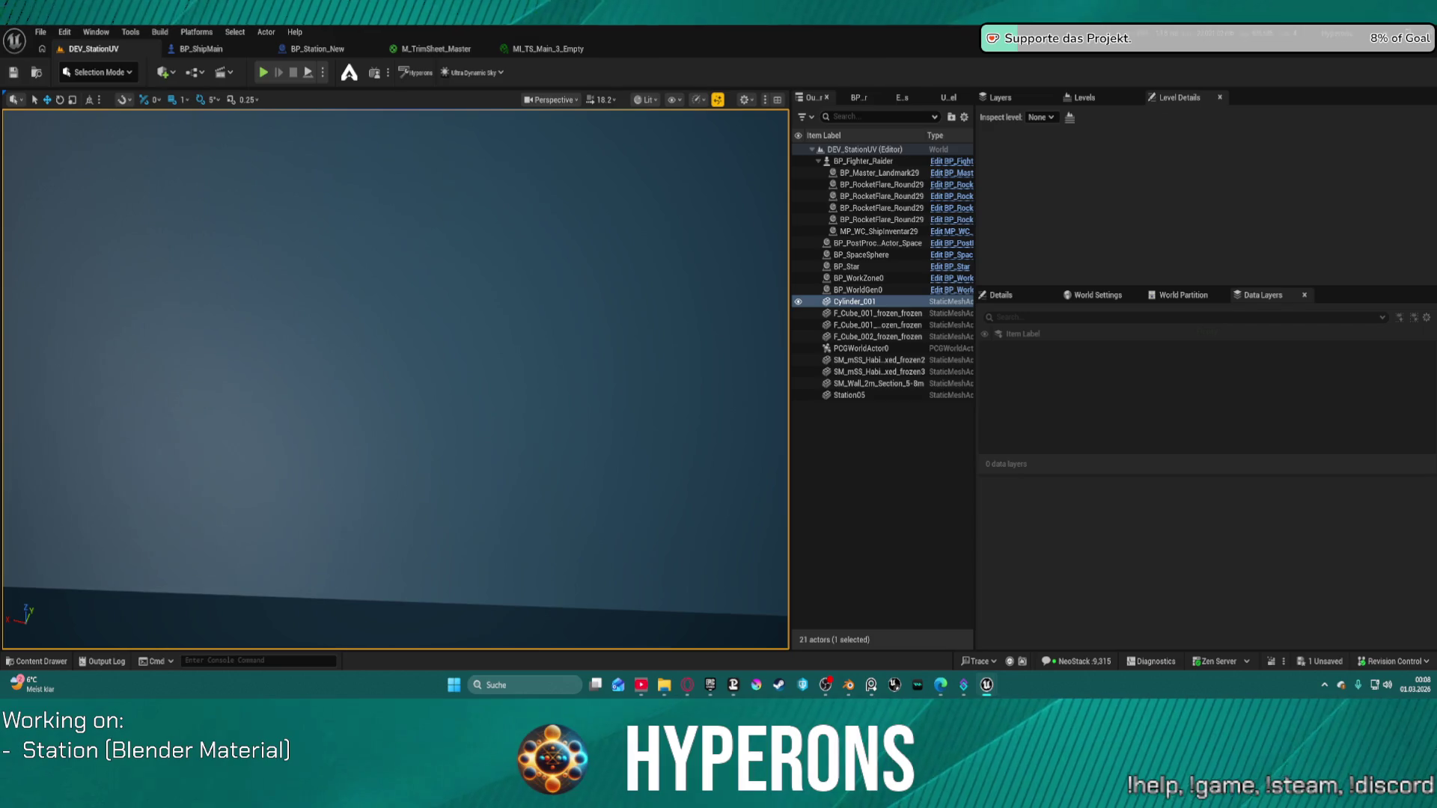
scroll(411, 331, down, 10)
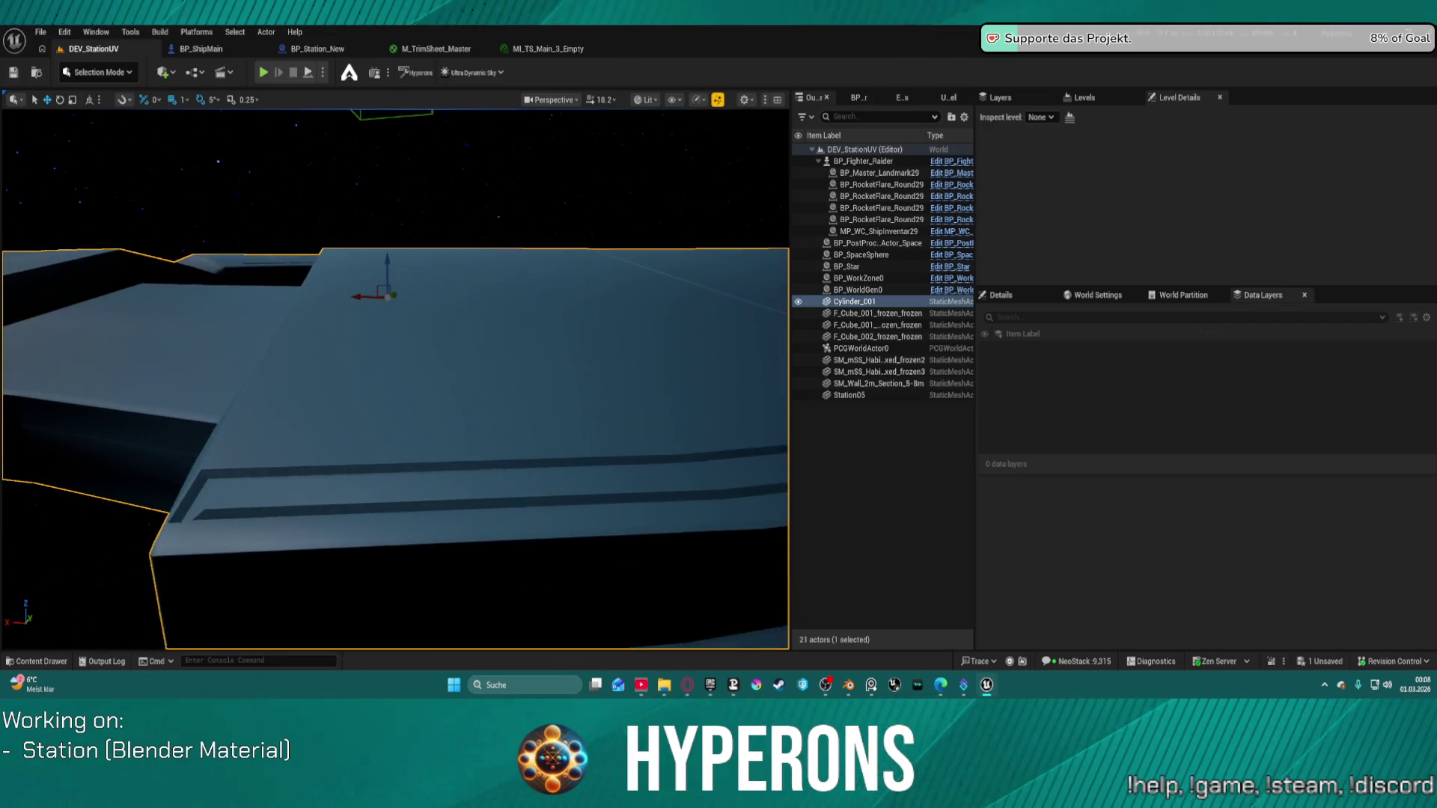
Orbit around the station ring, then frame the selected Cylinder_001 while shaders compile.
scroll(395, 378, up, 10)
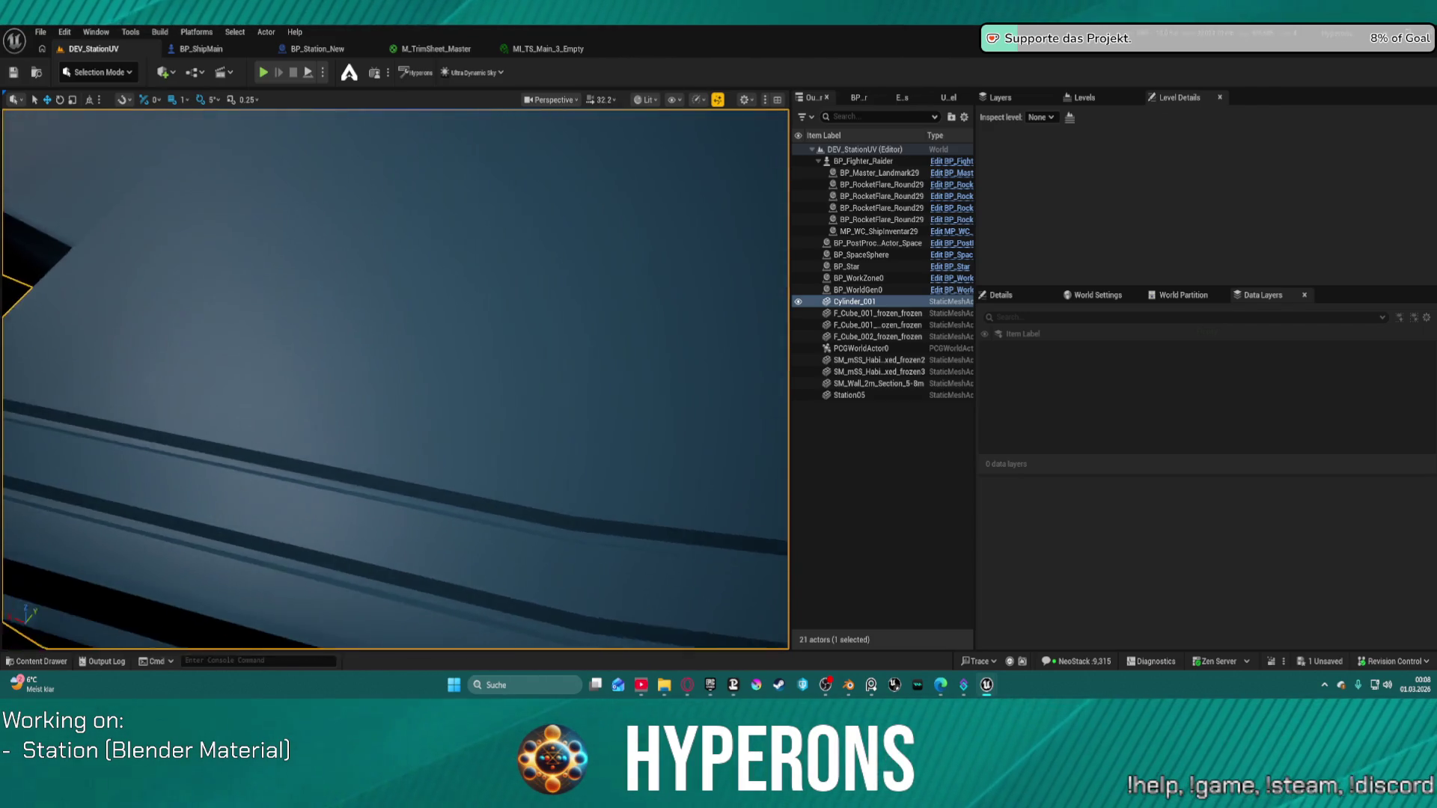
scroll(395, 378, down, 5)
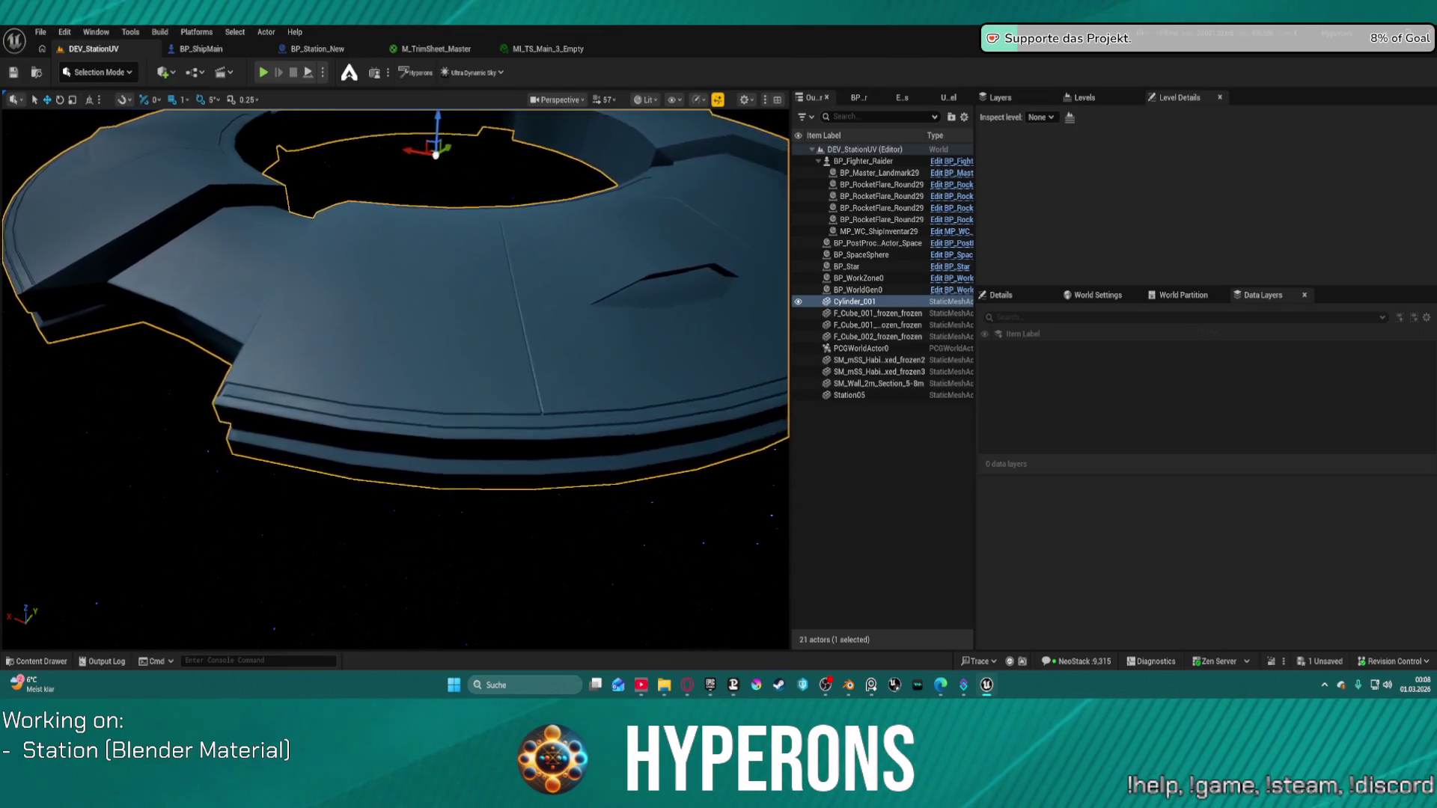
scroll(395, 378, up, 10)
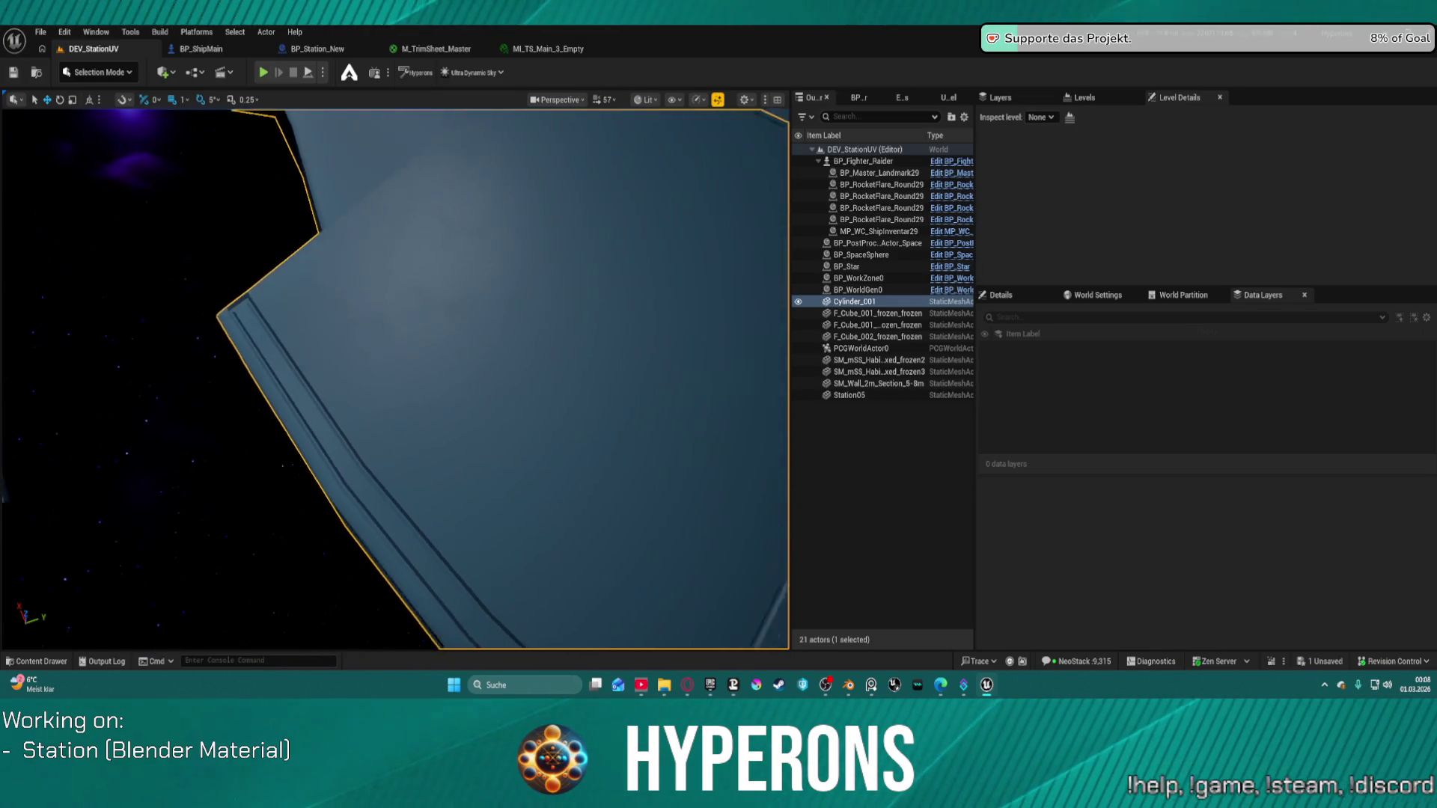
mouse_move(386, 338)
mouse_down()
mouse_move(419, 299)
mouse_move(386, 338)
mouse_up()
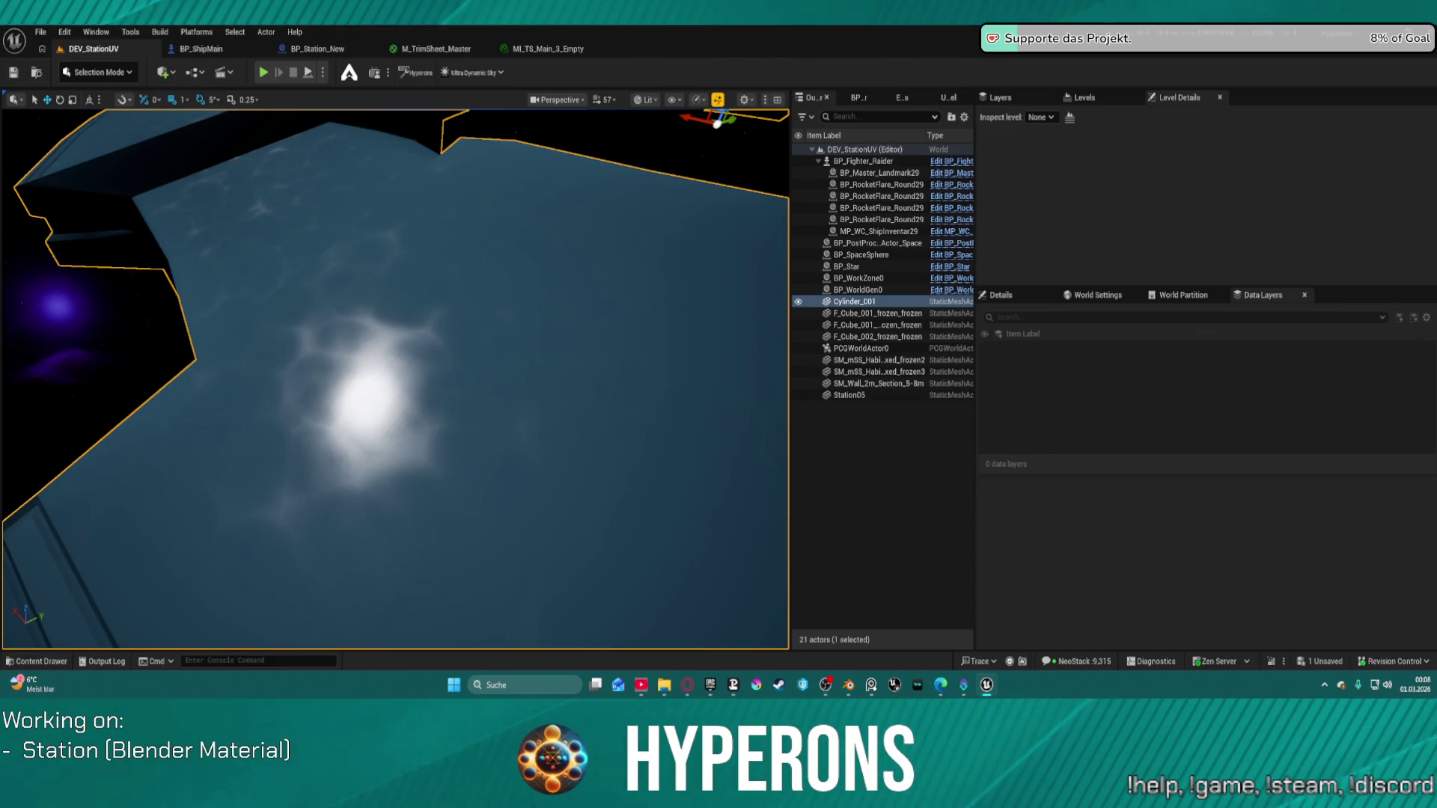
drag(642, 171, 643, 171)
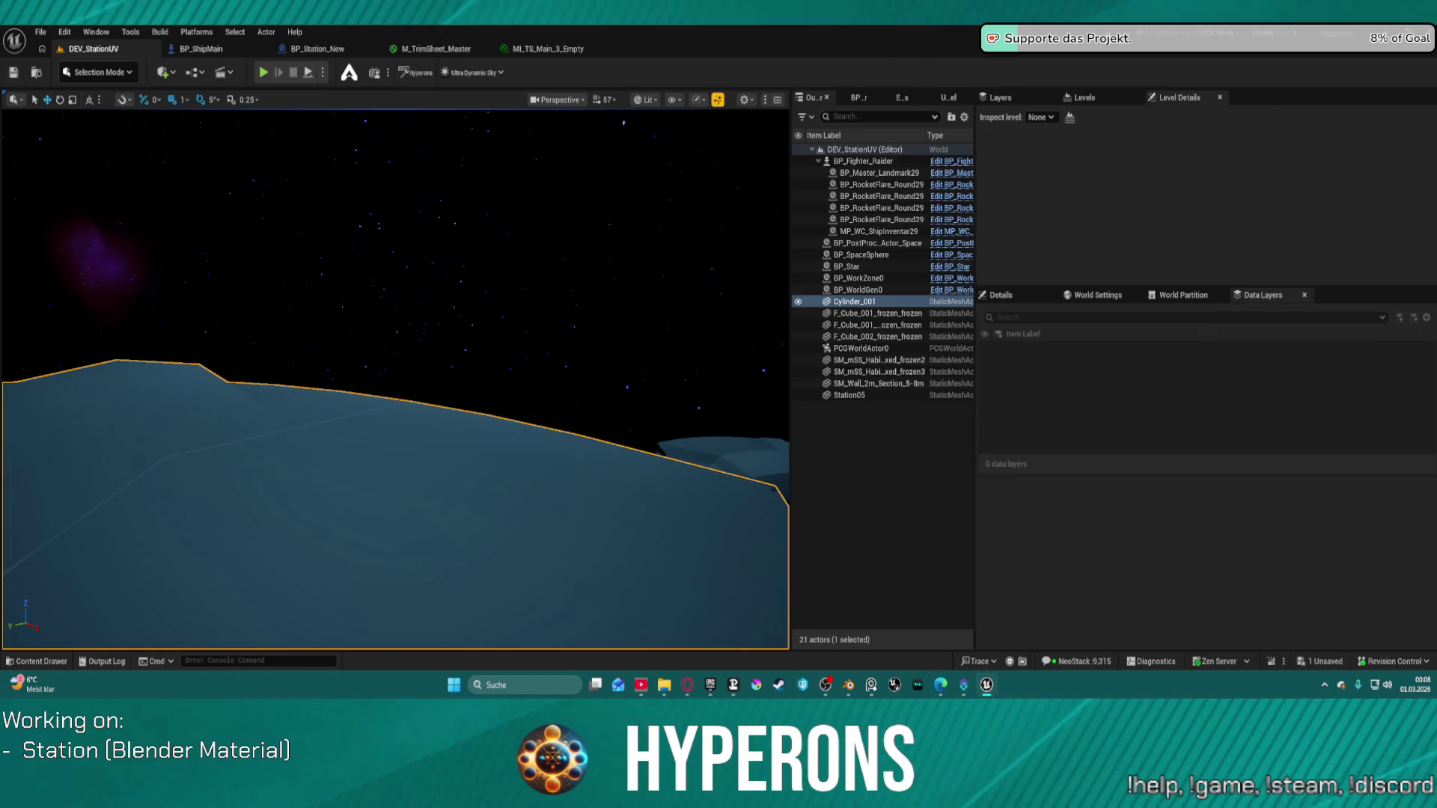
drag(642, 171, 642, 171)
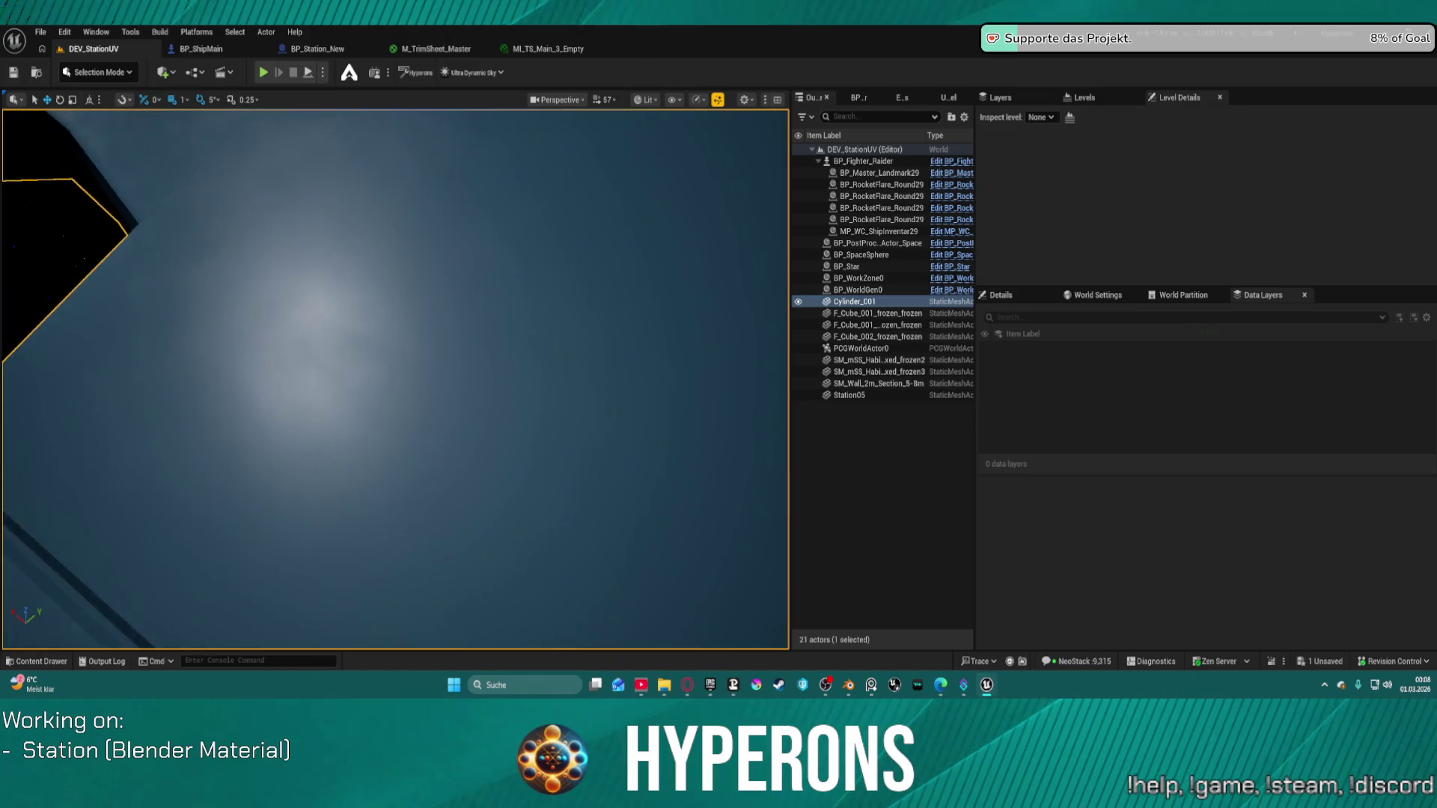
key(f)
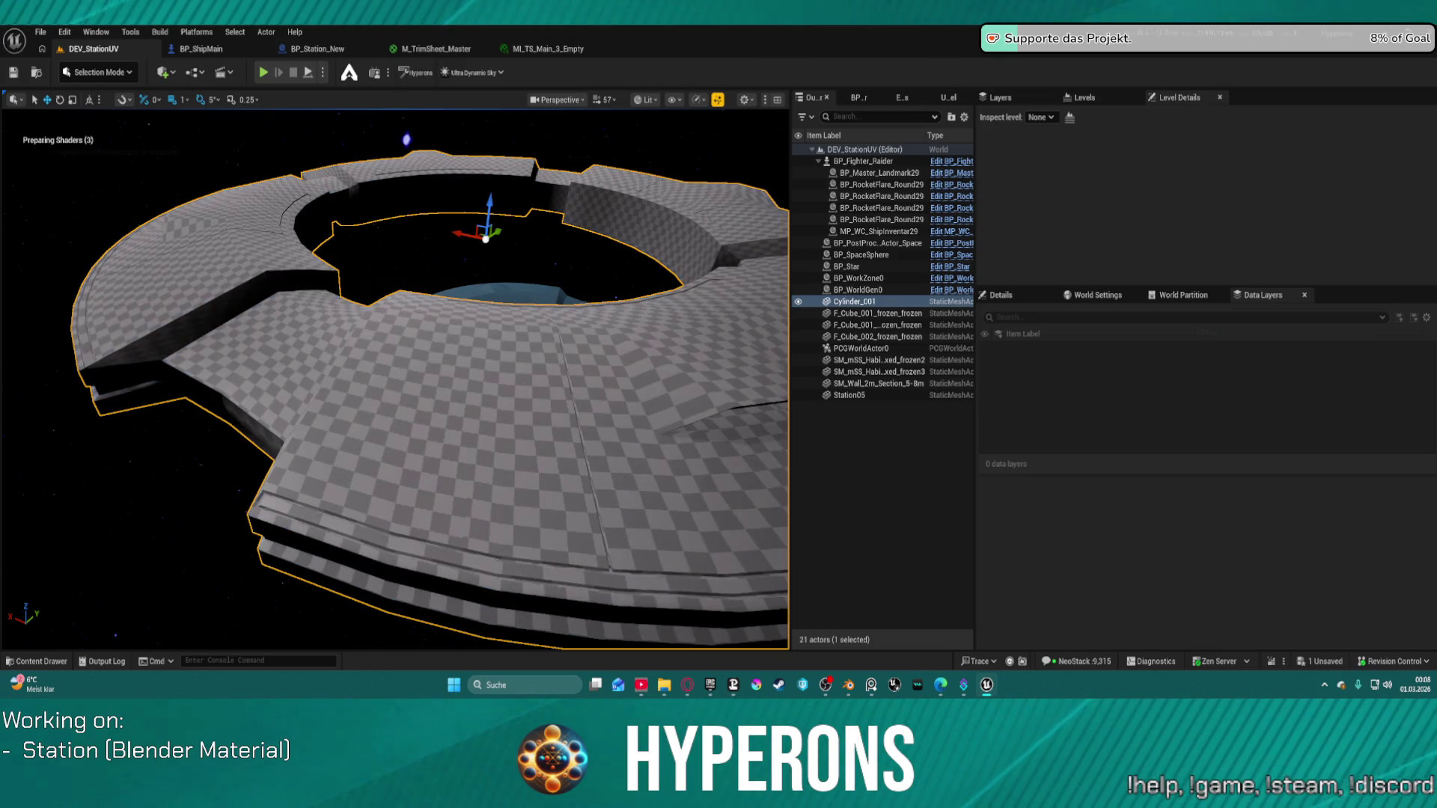
Zoom in on the blue metal hull after compilation, then pull back to a ring overview.
drag(395, 378, 395, 377)
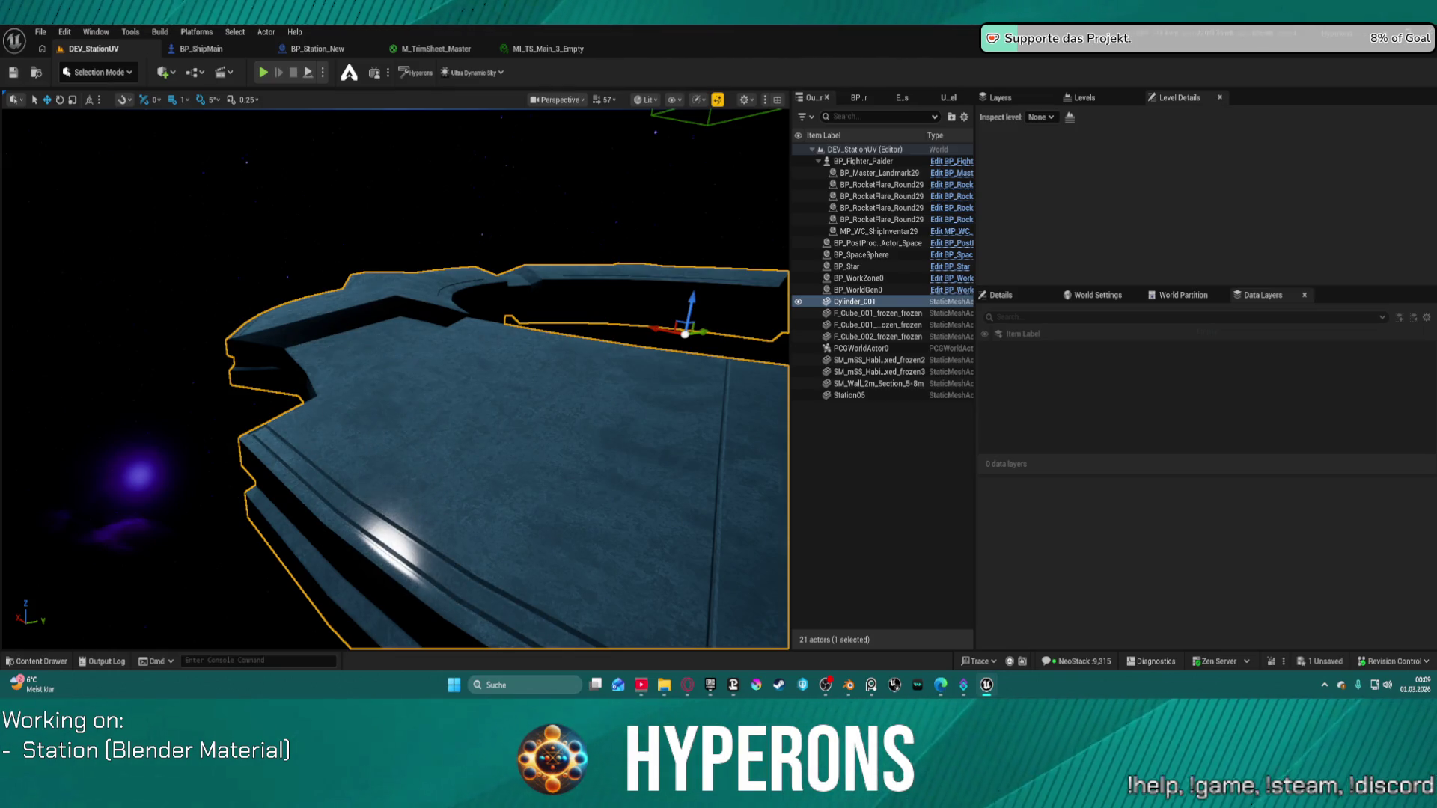
scroll(508, 465, up, 5)
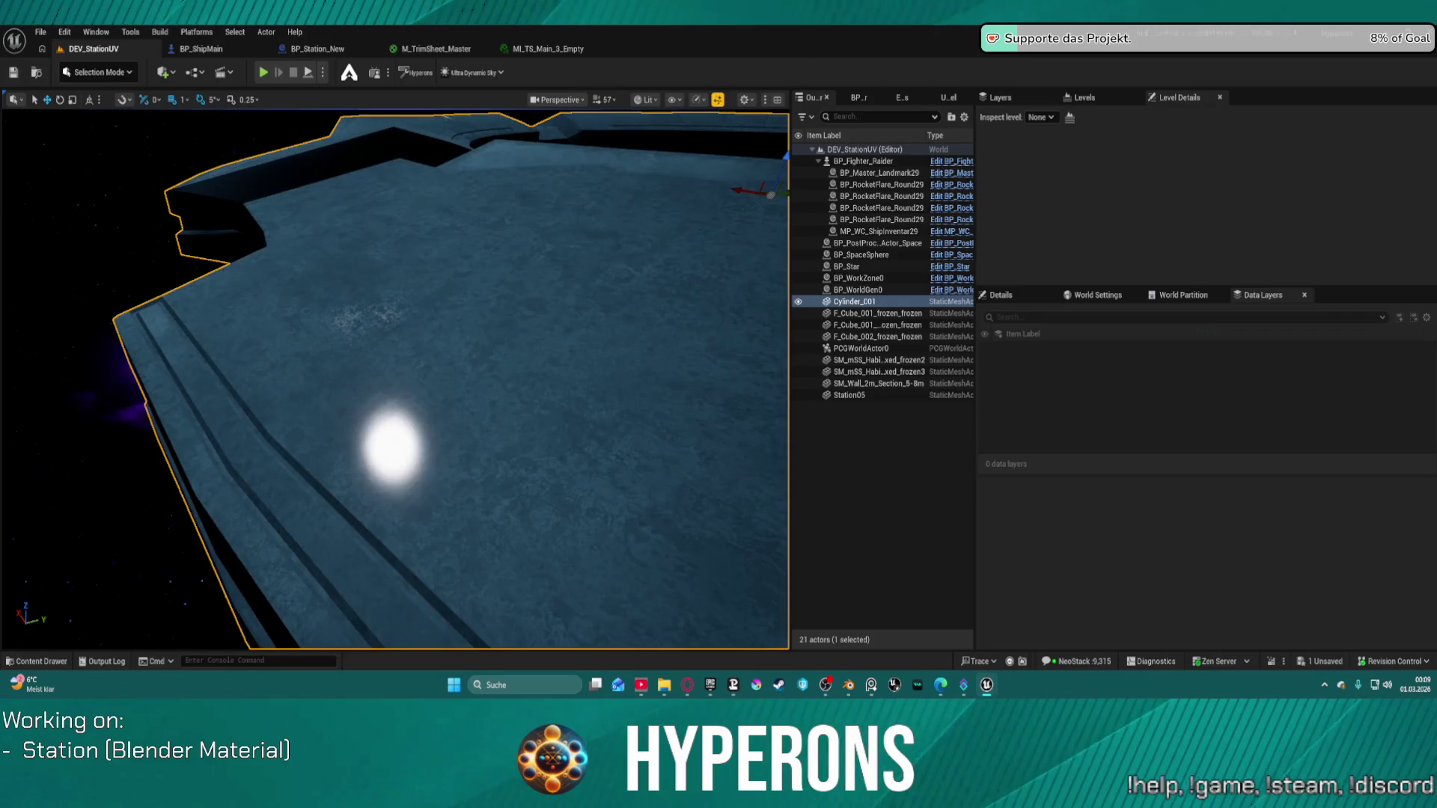
mouse_move(594, 265)
mouse_down()
mouse_move(595, 359)
mouse_move(595, 300)
mouse_move(565, 284)
mouse_up()
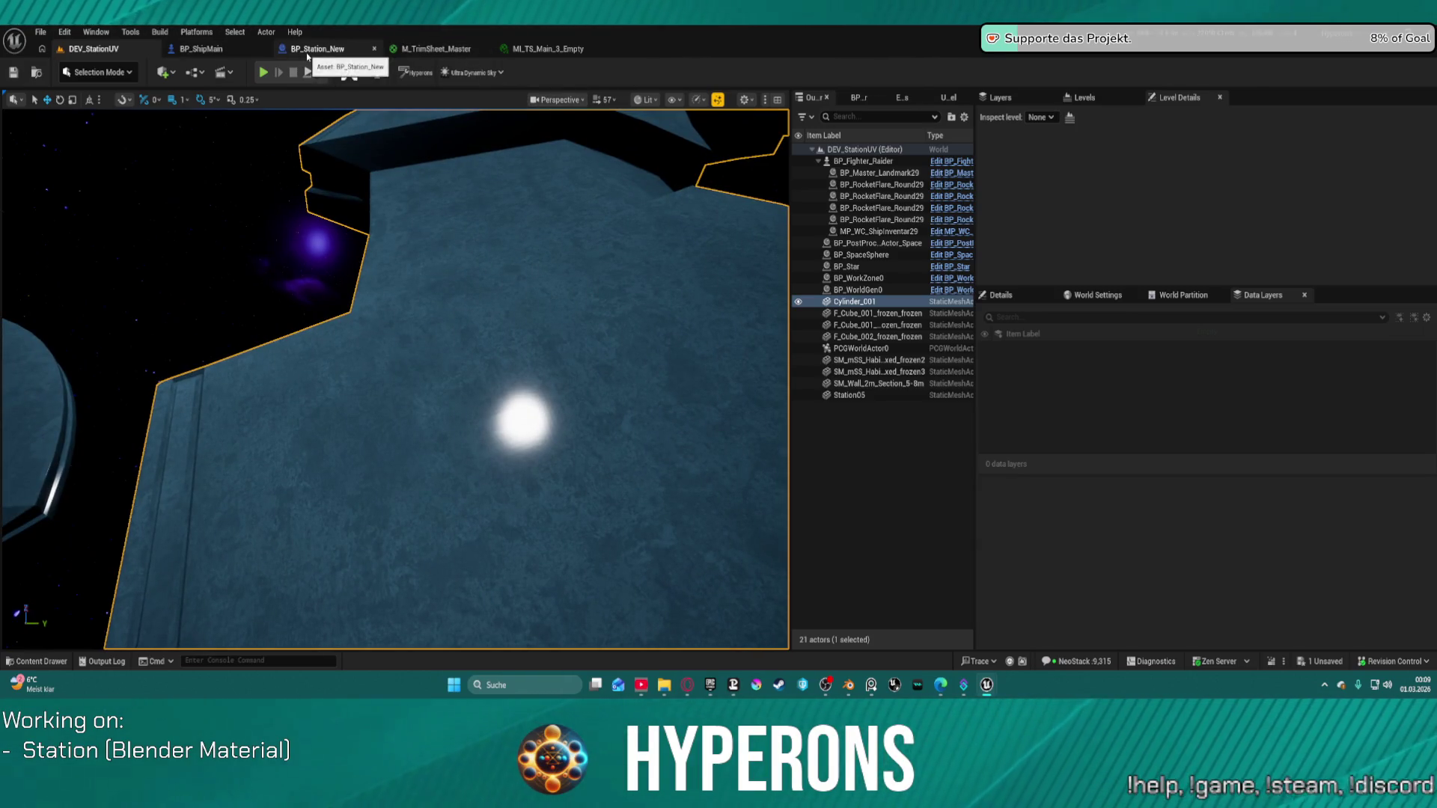
In M_TrimSheet_Master, move the MacroVariation reroute and Multiply node down and left.
click(561, 49)
click(442, 48)
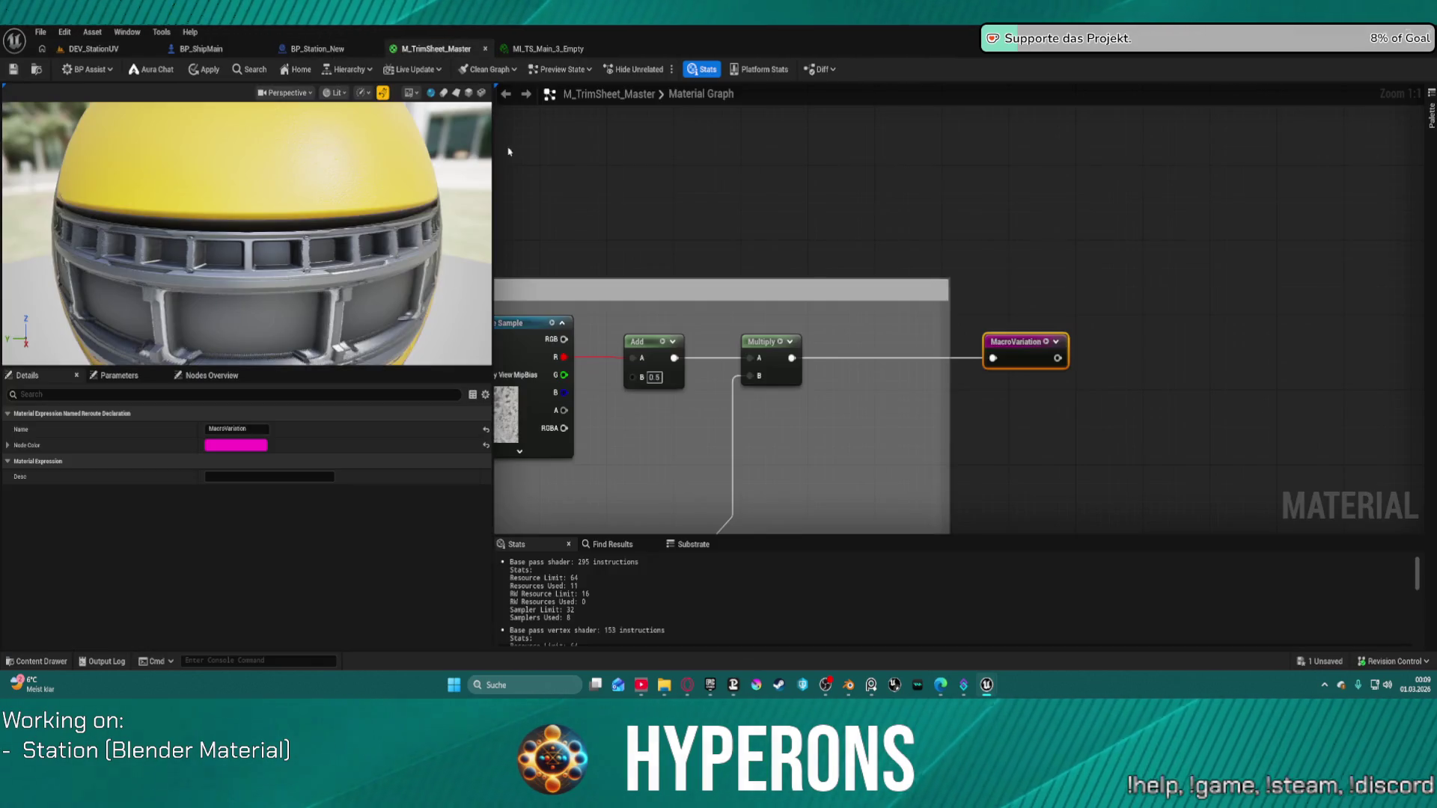
scroll(661, 212, down, 5)
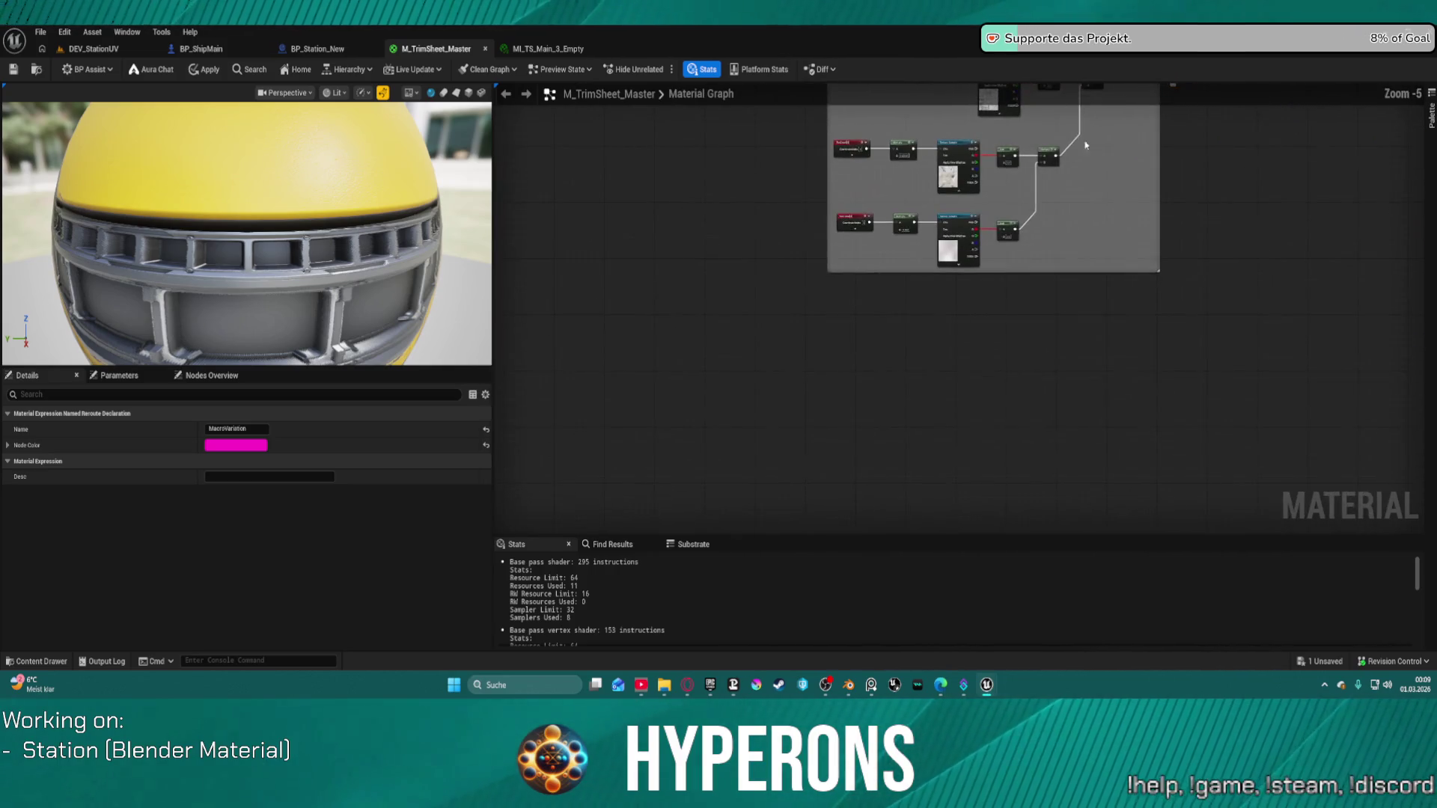
scroll(852, 266, up, 4)
mouse_move(852, 267)
mouse_down()
mouse_move(860, 218)
mouse_move(896, 179)
mouse_up()
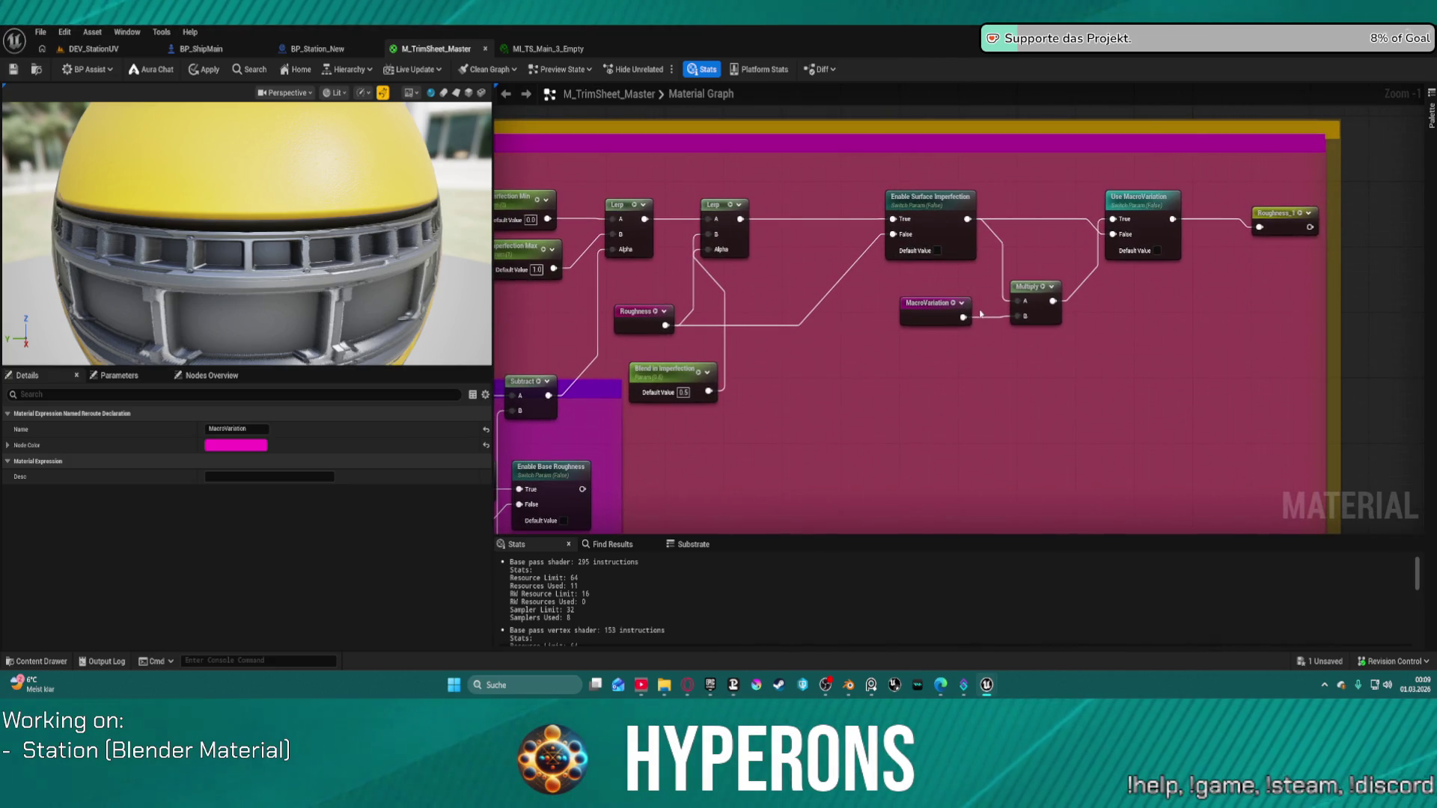
drag(939, 303, 924, 369)
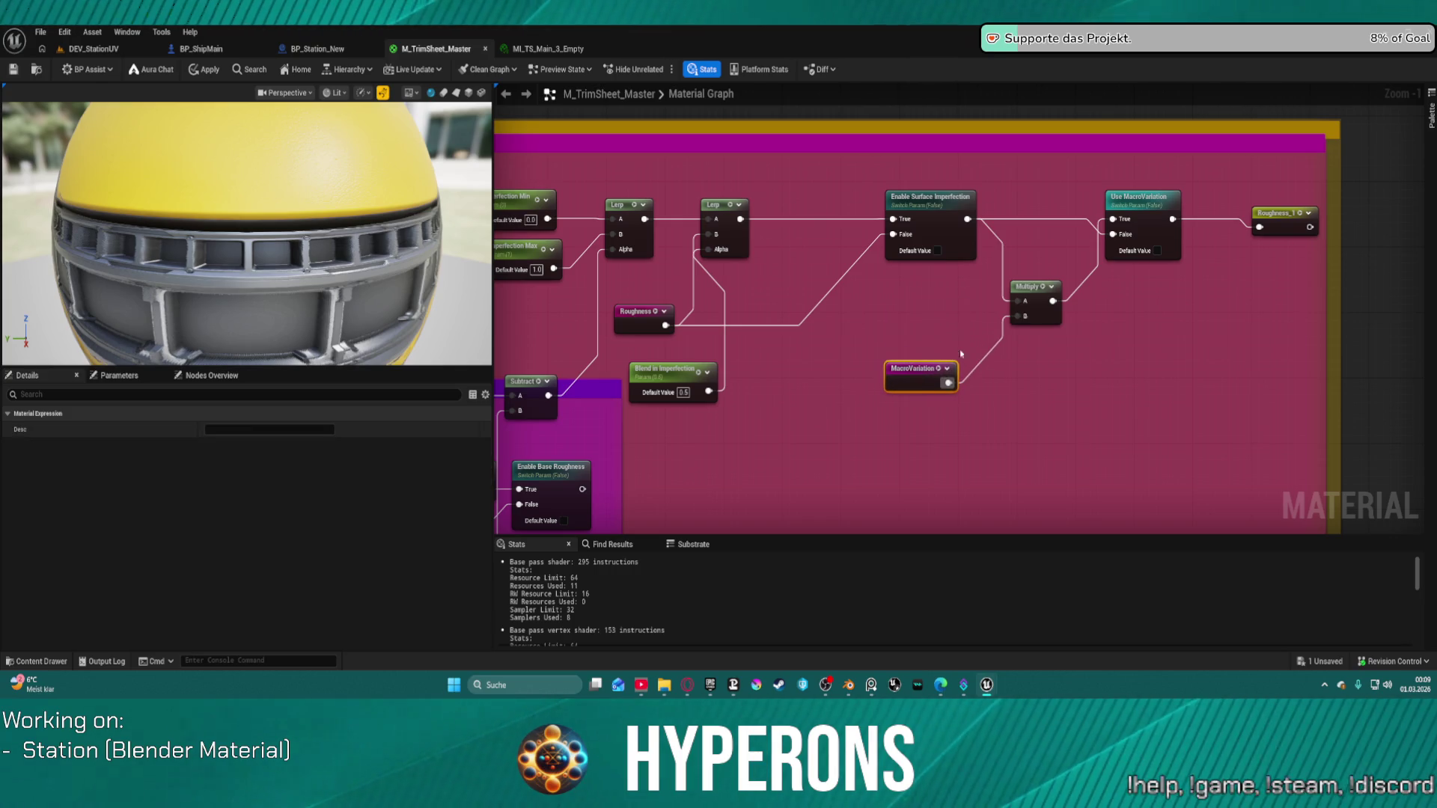
mouse_move(1032, 284)
mouse_down()
mouse_move(993, 308)
mouse_move(1031, 318)
mouse_move(1041, 363)
mouse_up()
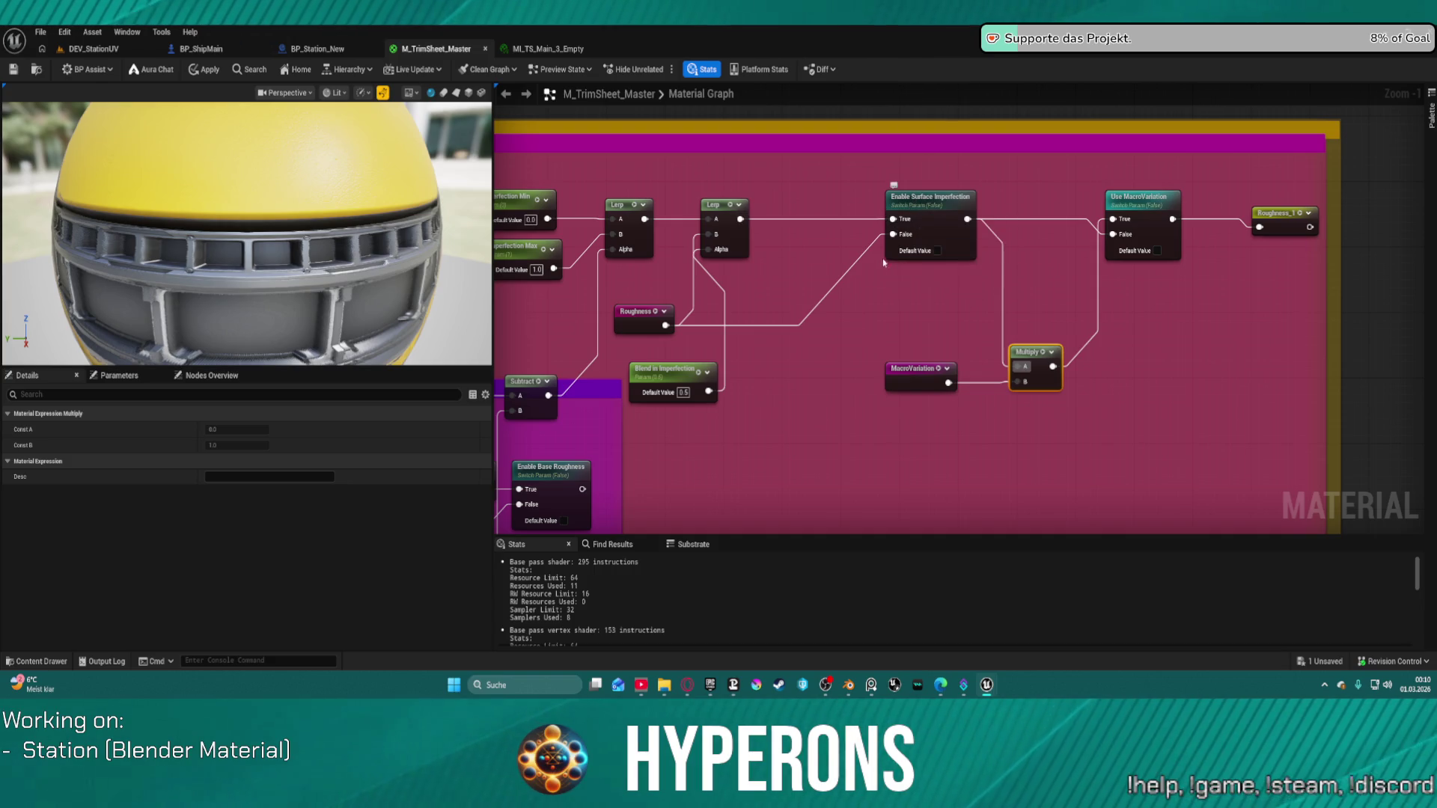
Reposition Blend in Imperfection and the second Lerp, then return to the DEV_StationUV level.
mouse_move(741, 313)
mouse_down()
mouse_move(802, 163)
mouse_move(749, 123)
mouse_move(700, 143)
mouse_move(669, 120)
mouse_up()
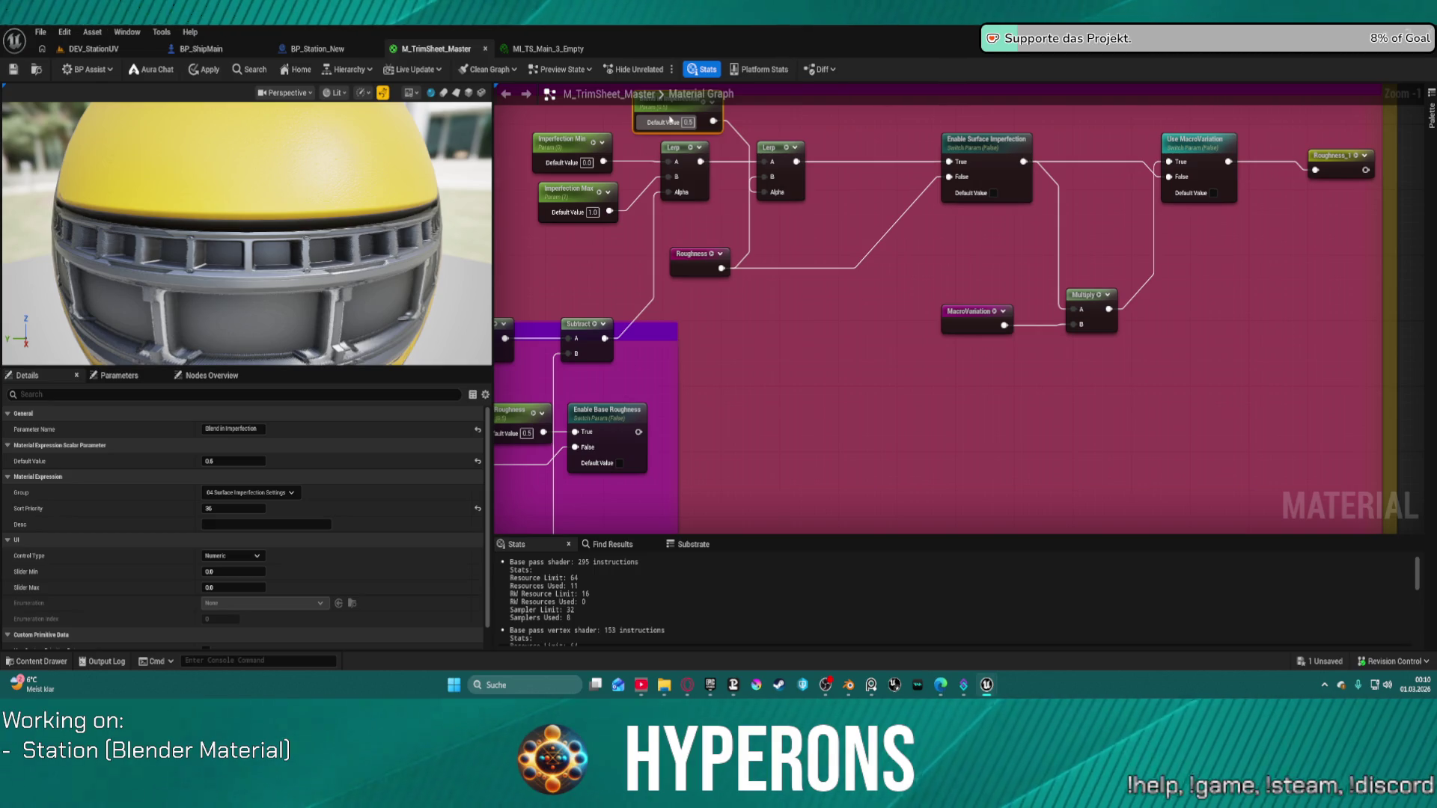
drag(791, 164, 810, 159)
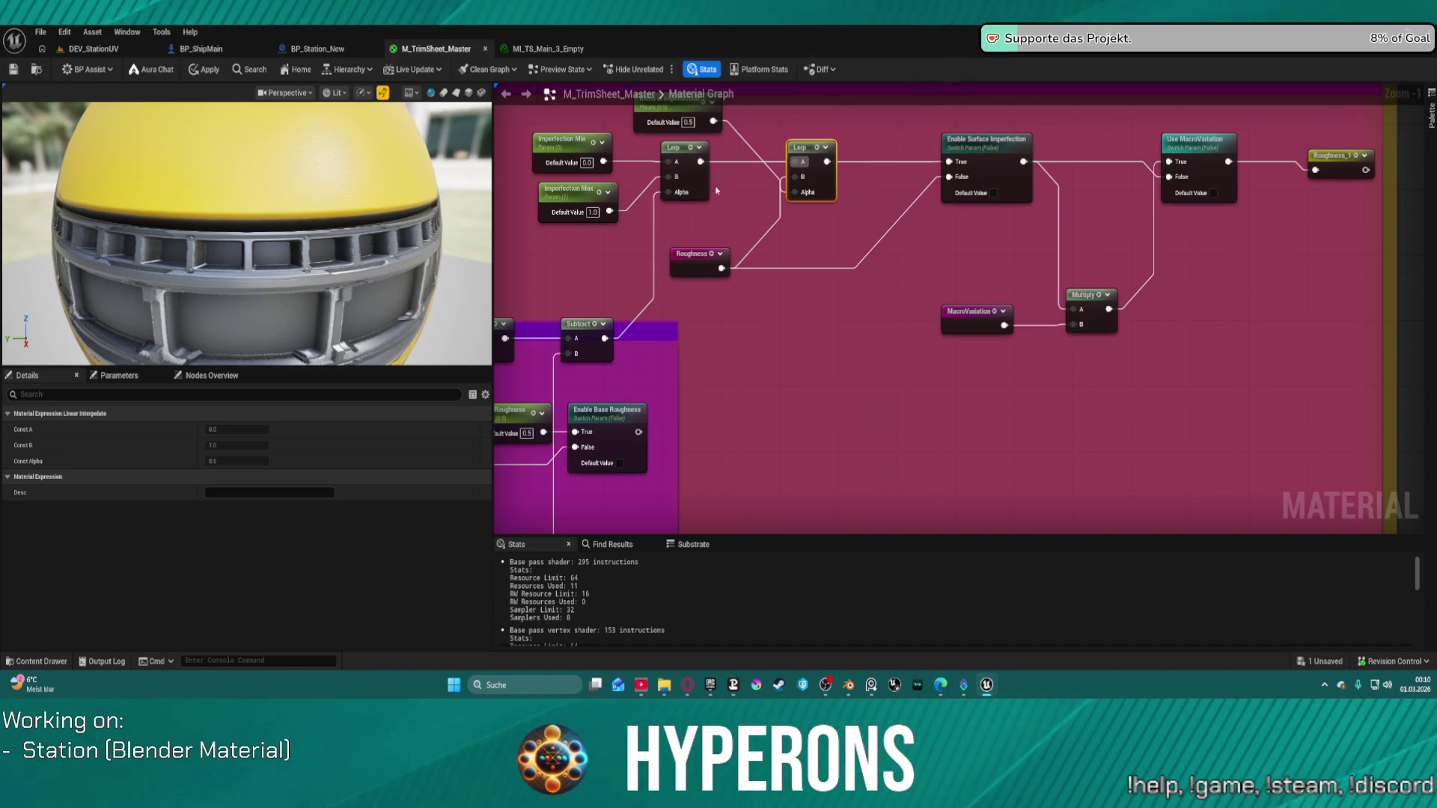
drag(716, 191, 744, 313)
mouse_move(690, 225)
mouse_down()
mouse_move(745, 307)
mouse_move(724, 315)
mouse_move(808, 366)
mouse_move(812, 385)
mouse_move(775, 345)
mouse_move(558, 358)
mouse_move(584, 231)
mouse_up()
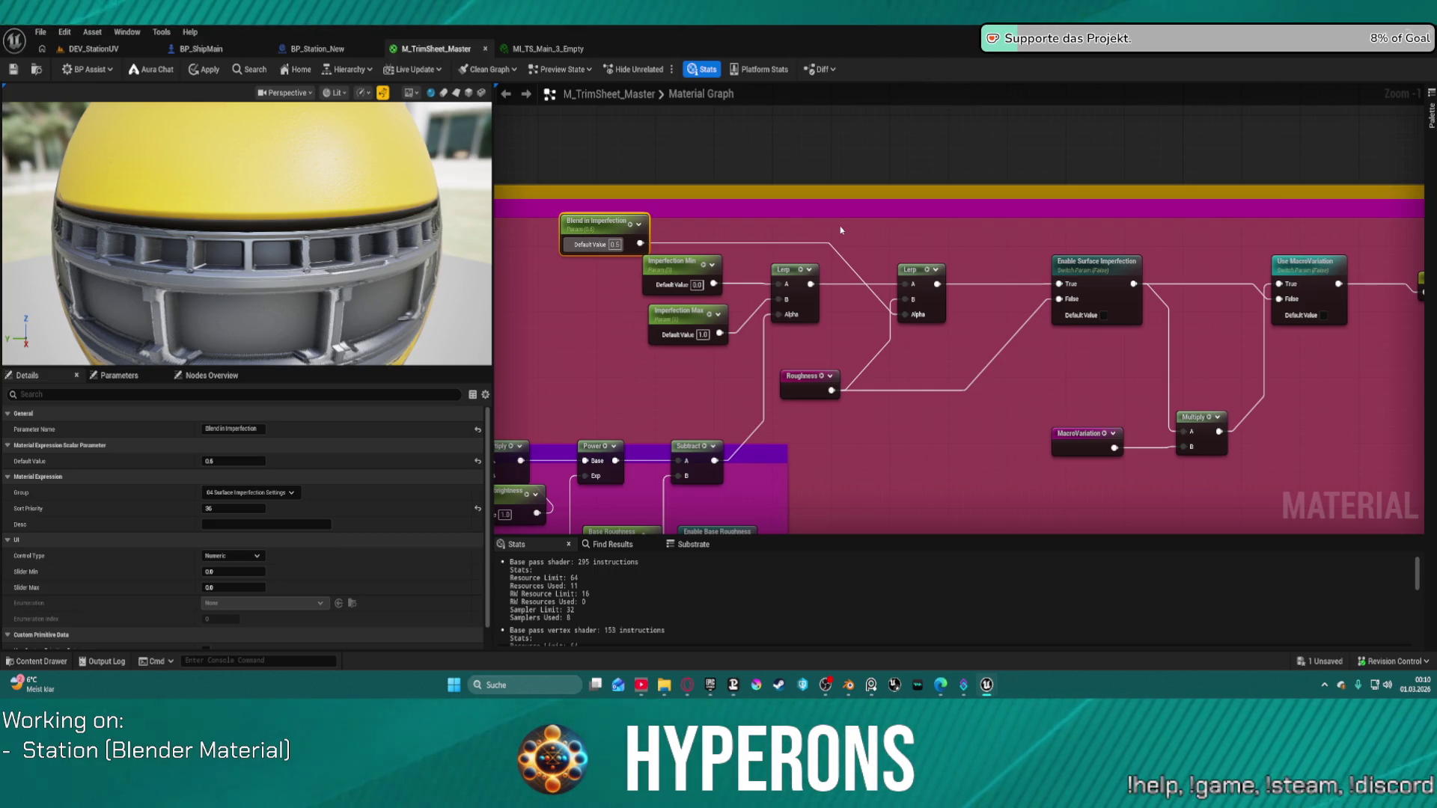
scroll(841, 230, up, 1)
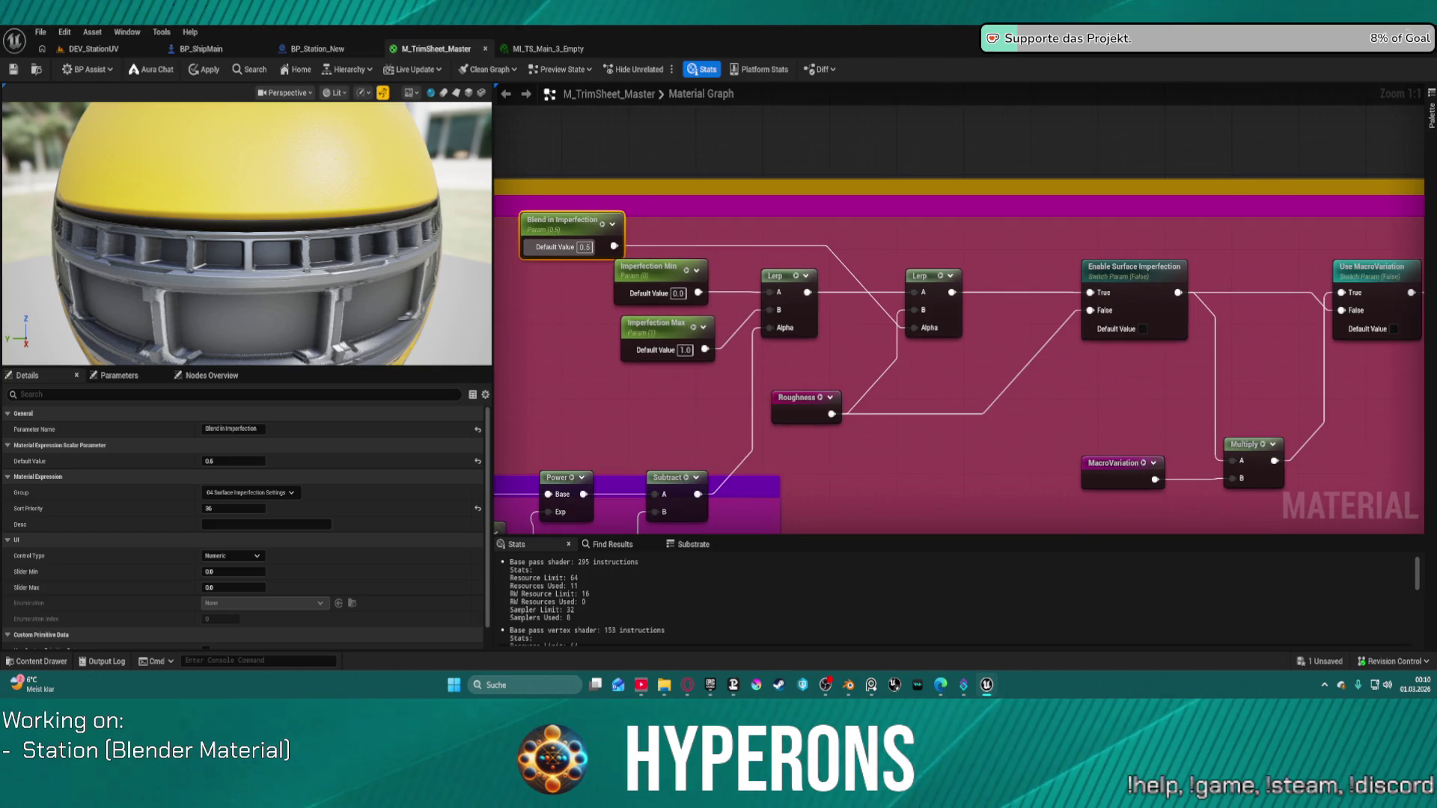
key(ctrl+Tab)
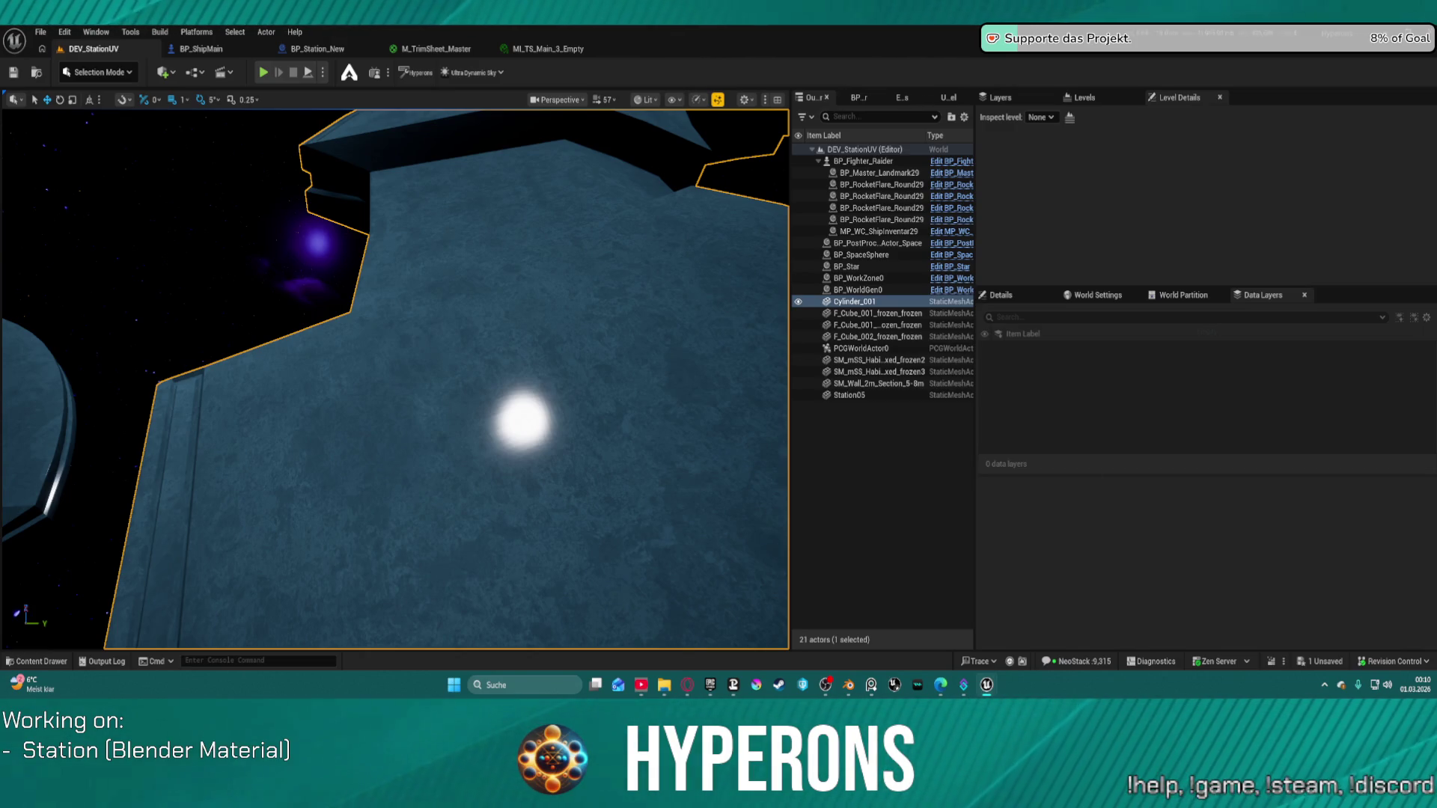
Fly the camera along the station hull to inspect its surface, then reopen M_TrimSheet_Master.
drag(370, 327, 442, 295)
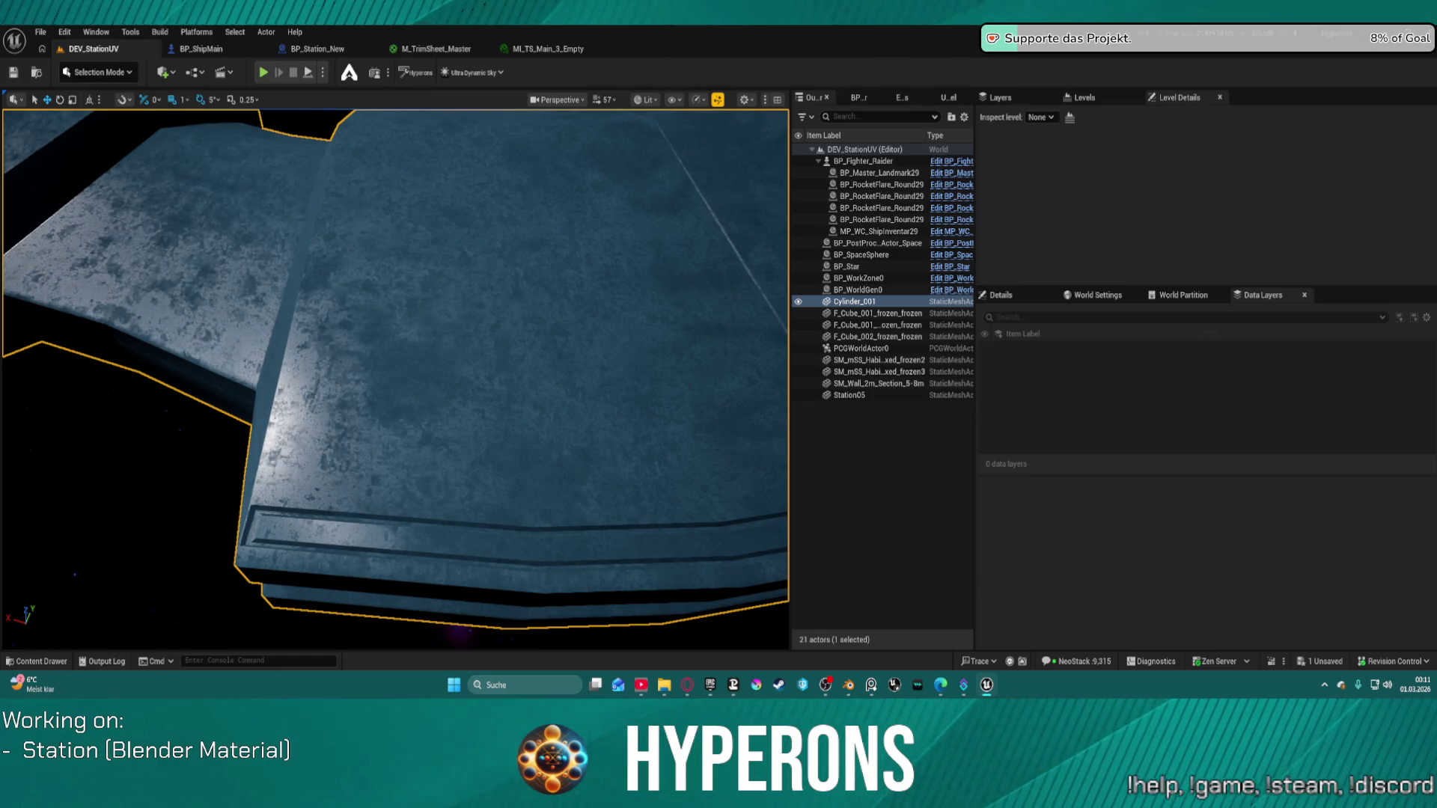
mouse_move(546, 283)
mouse_down()
mouse_move(547, 314)
mouse_move(546, 247)
mouse_move(528, 213)
mouse_move(419, 314)
mouse_move(146, 474)
mouse_up()
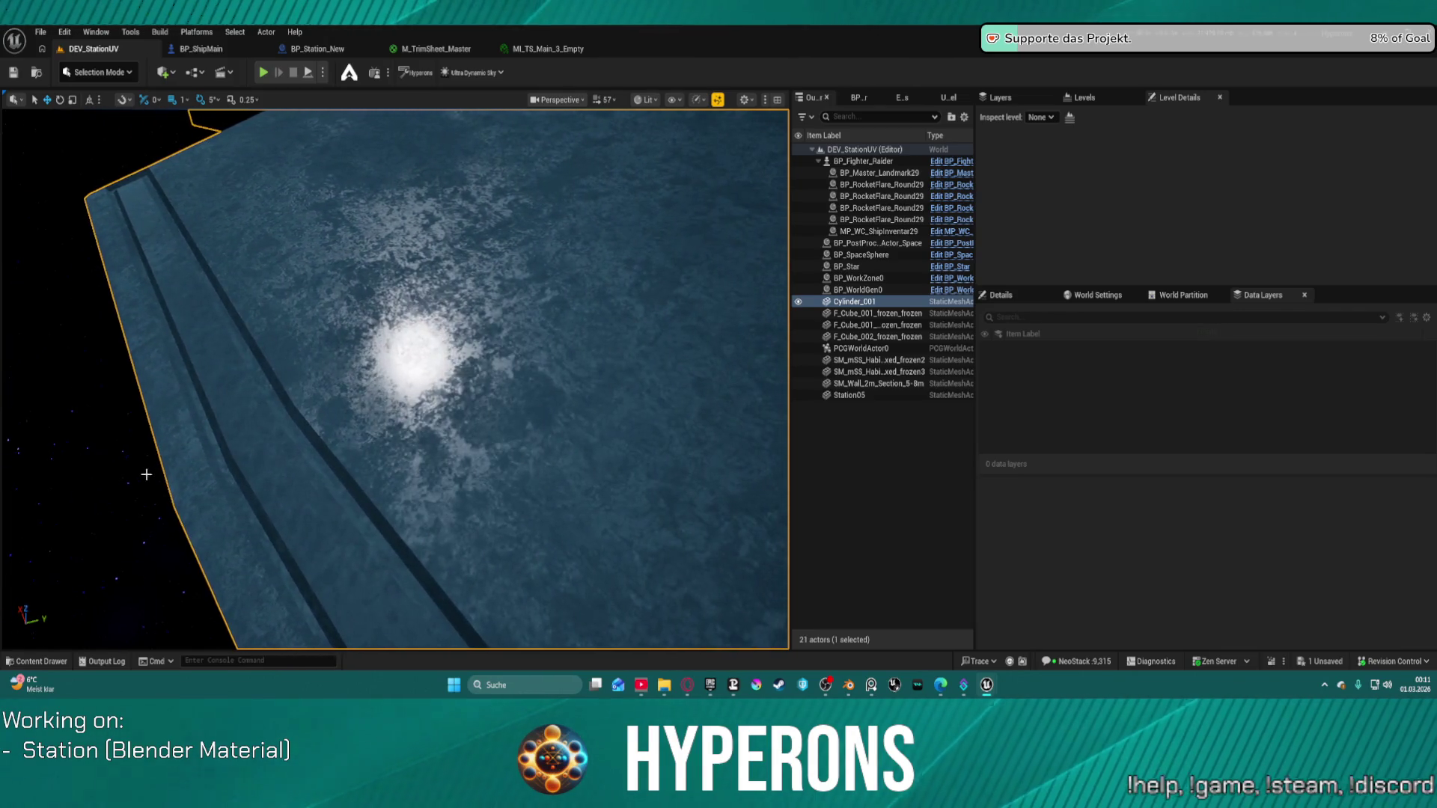
mouse_move(462, 375)
mouse_down()
mouse_move(389, 382)
mouse_move(618, 268)
mouse_up()
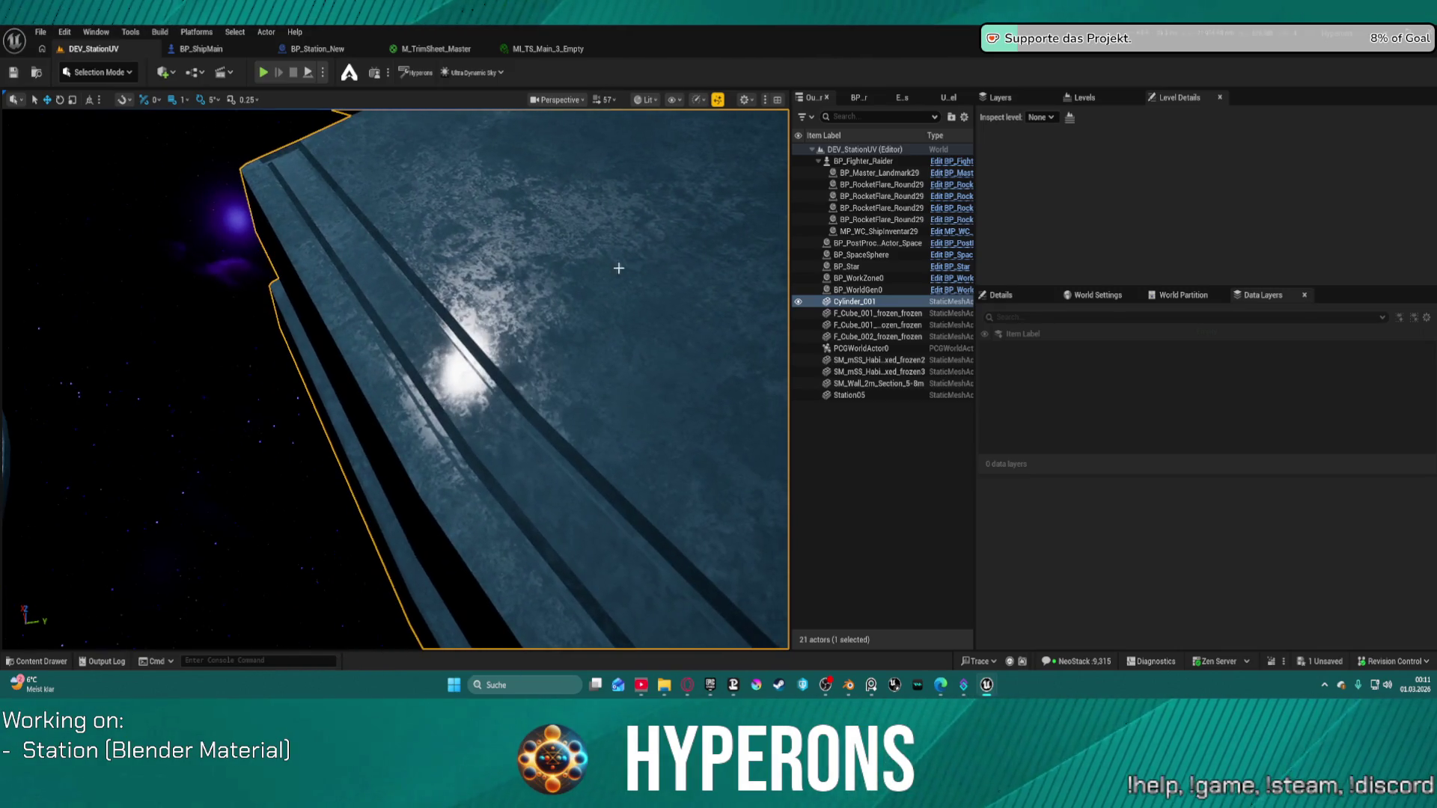
click(456, 49)
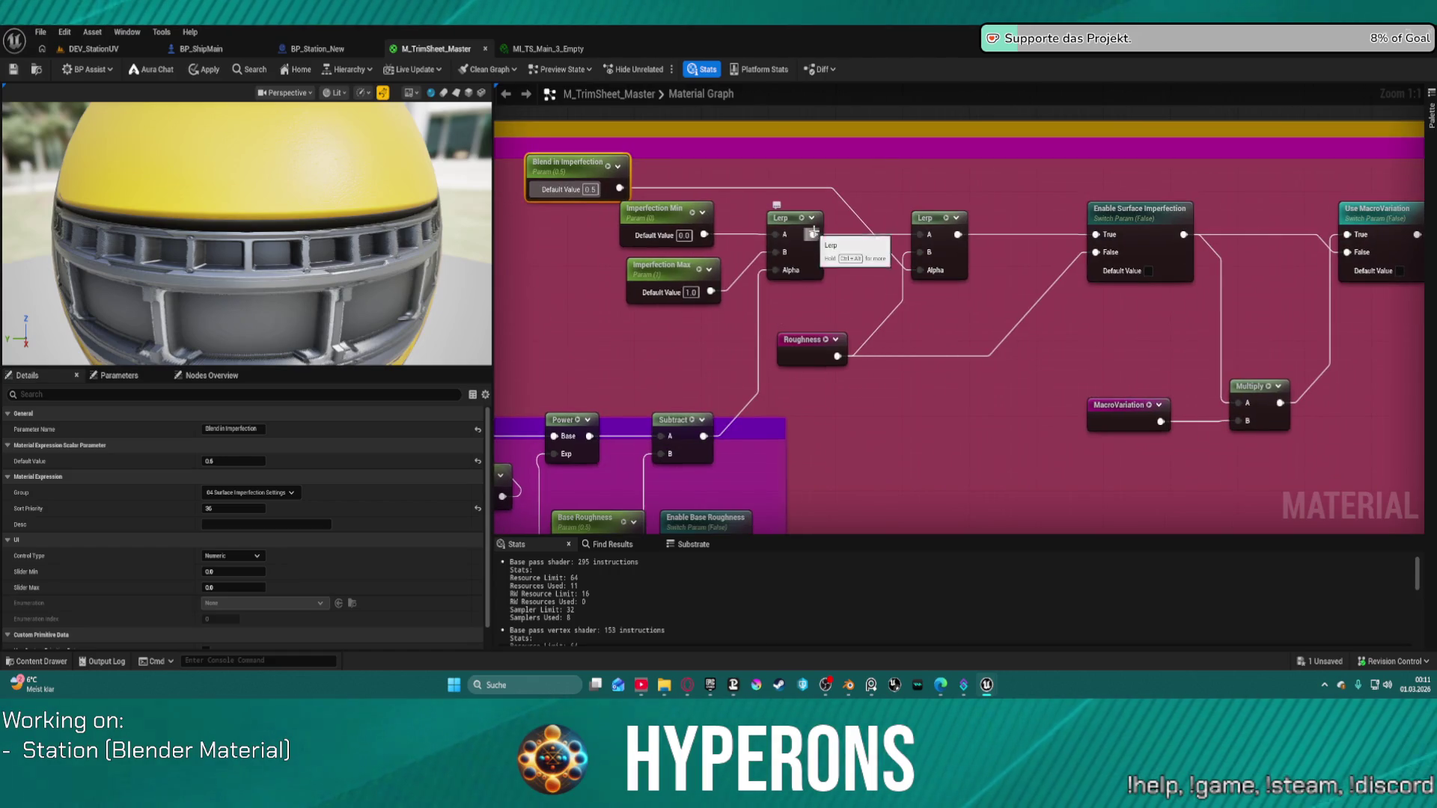
Add a 1-x node wired to the first Lerp's output, discarding an accidental Panner.
mouse_move(799, 304)
mouse_down()
mouse_move(853, 165)
mouse_move(1005, 94)
mouse_move(1002, 107)
mouse_up()
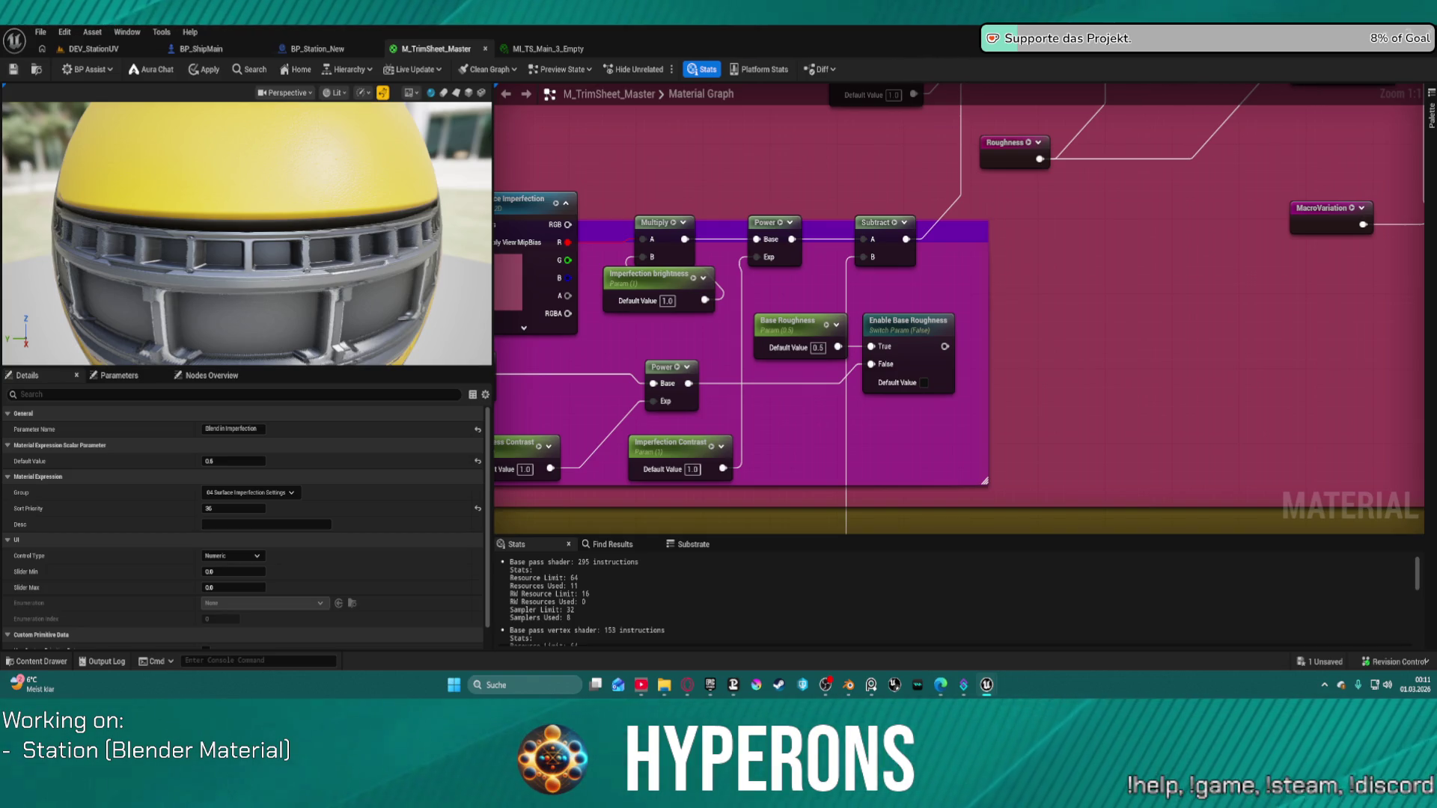
mouse_move(982, 104)
mouse_down()
mouse_move(907, 149)
mouse_move(703, 196)
mouse_move(756, 232)
mouse_move(783, 291)
mouse_move(829, 276)
mouse_up()
click(835, 226)
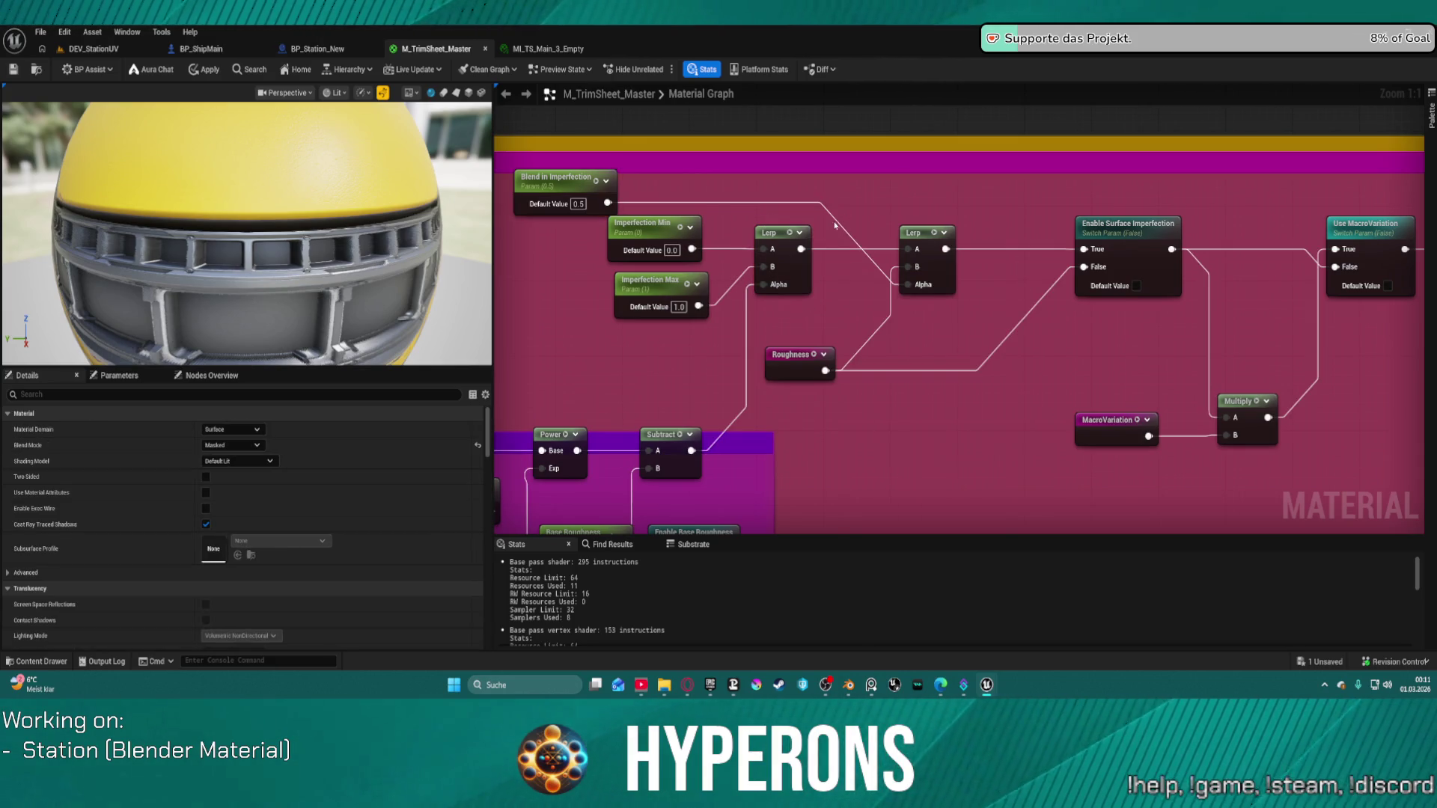
click(862, 277)
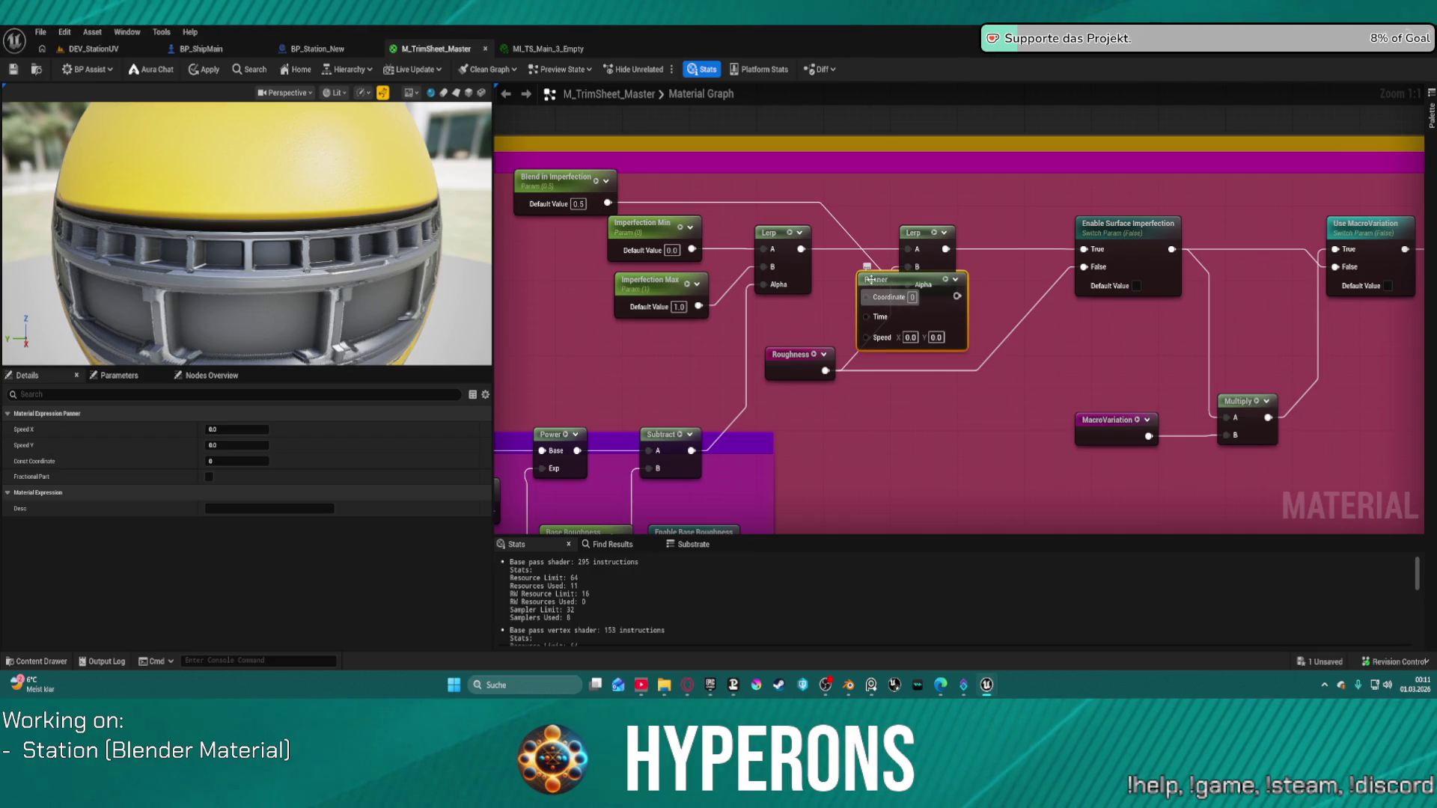
key(Delete)
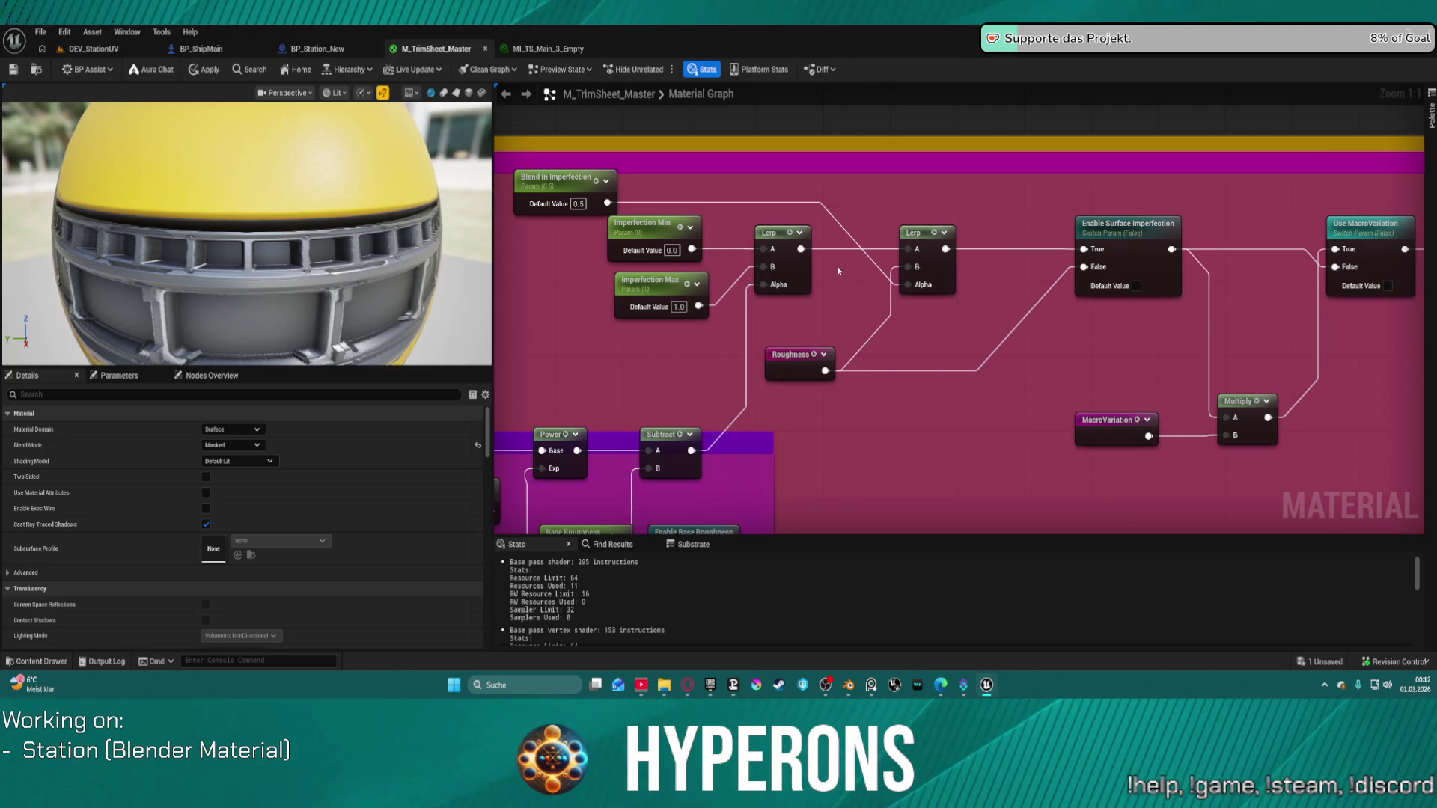
drag(848, 307, 911, 313)
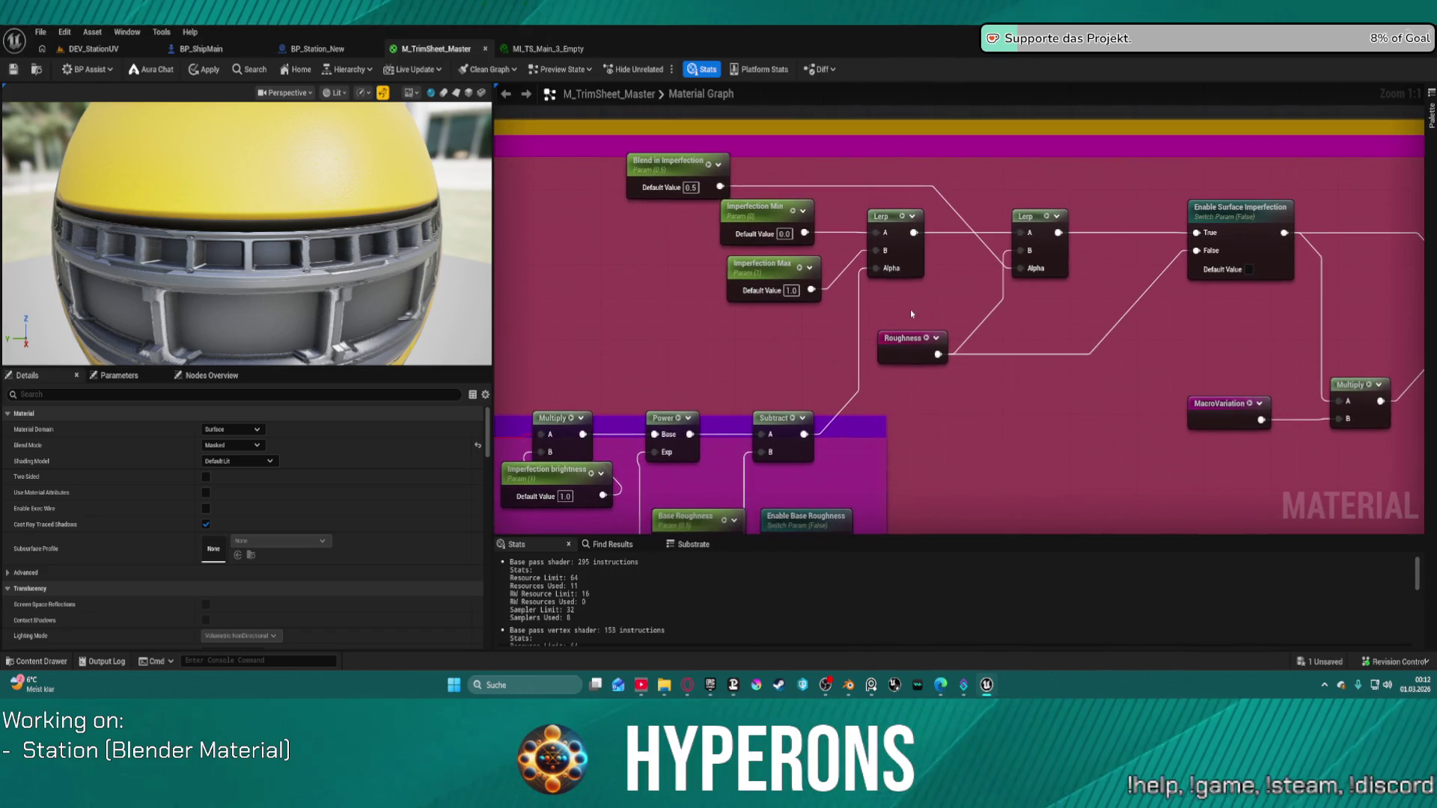
click(955, 294)
mouse_move(962, 308)
mouse_down()
mouse_move(913, 233)
mouse_move(1020, 250)
mouse_move(966, 277)
mouse_move(960, 216)
mouse_up()
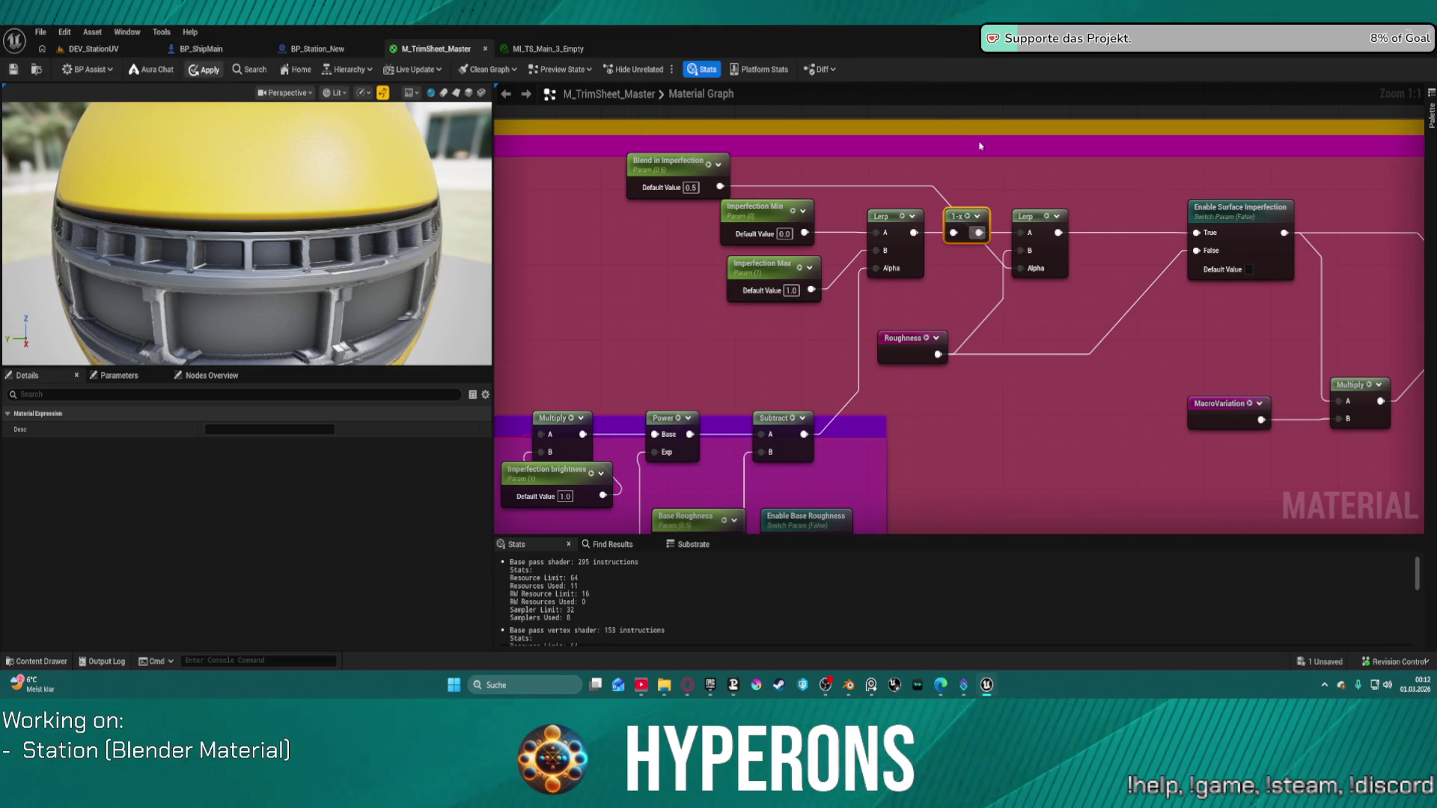
Apply the material changes and preview the station hull in DEV_StationUV.
click(204, 69)
click(94, 49)
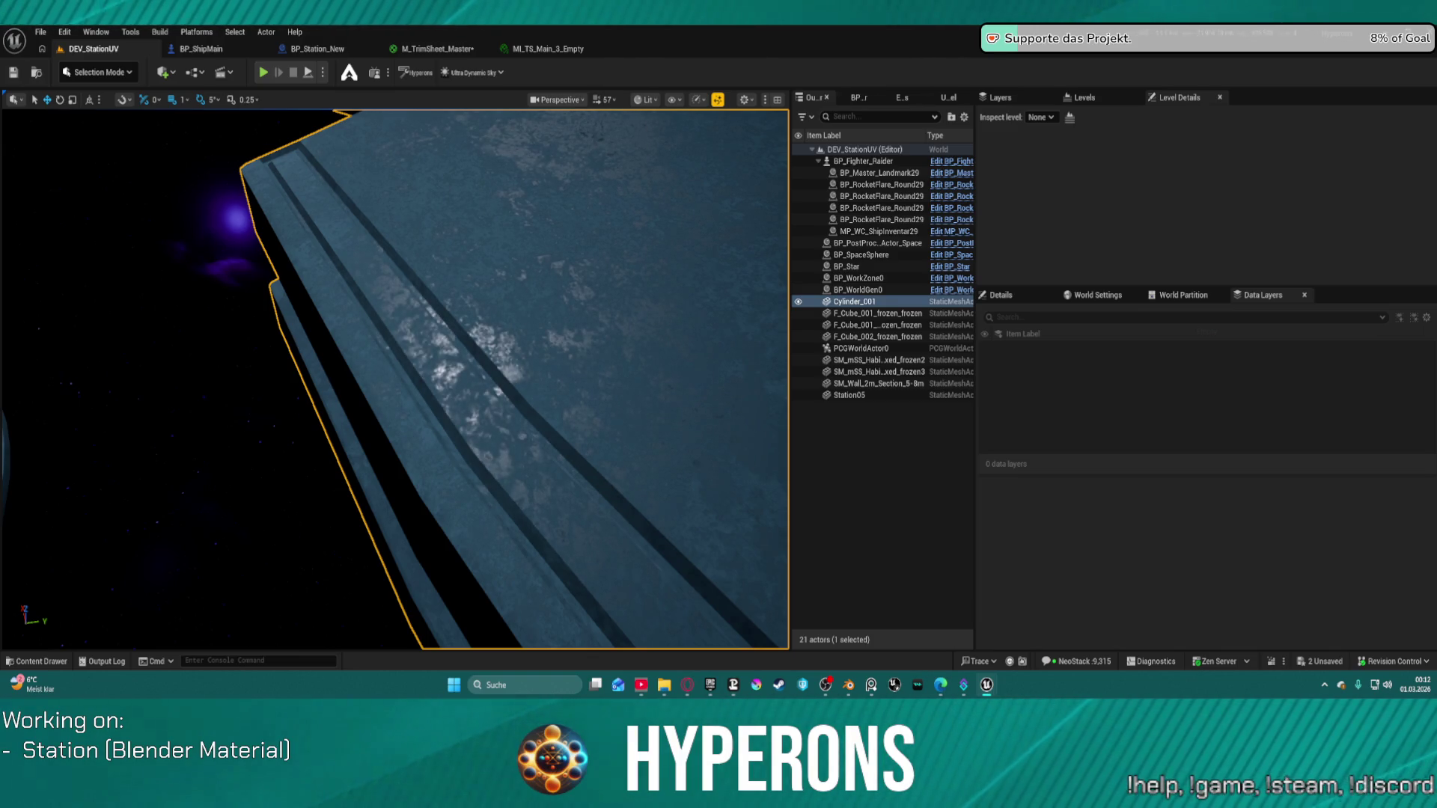
key(f)
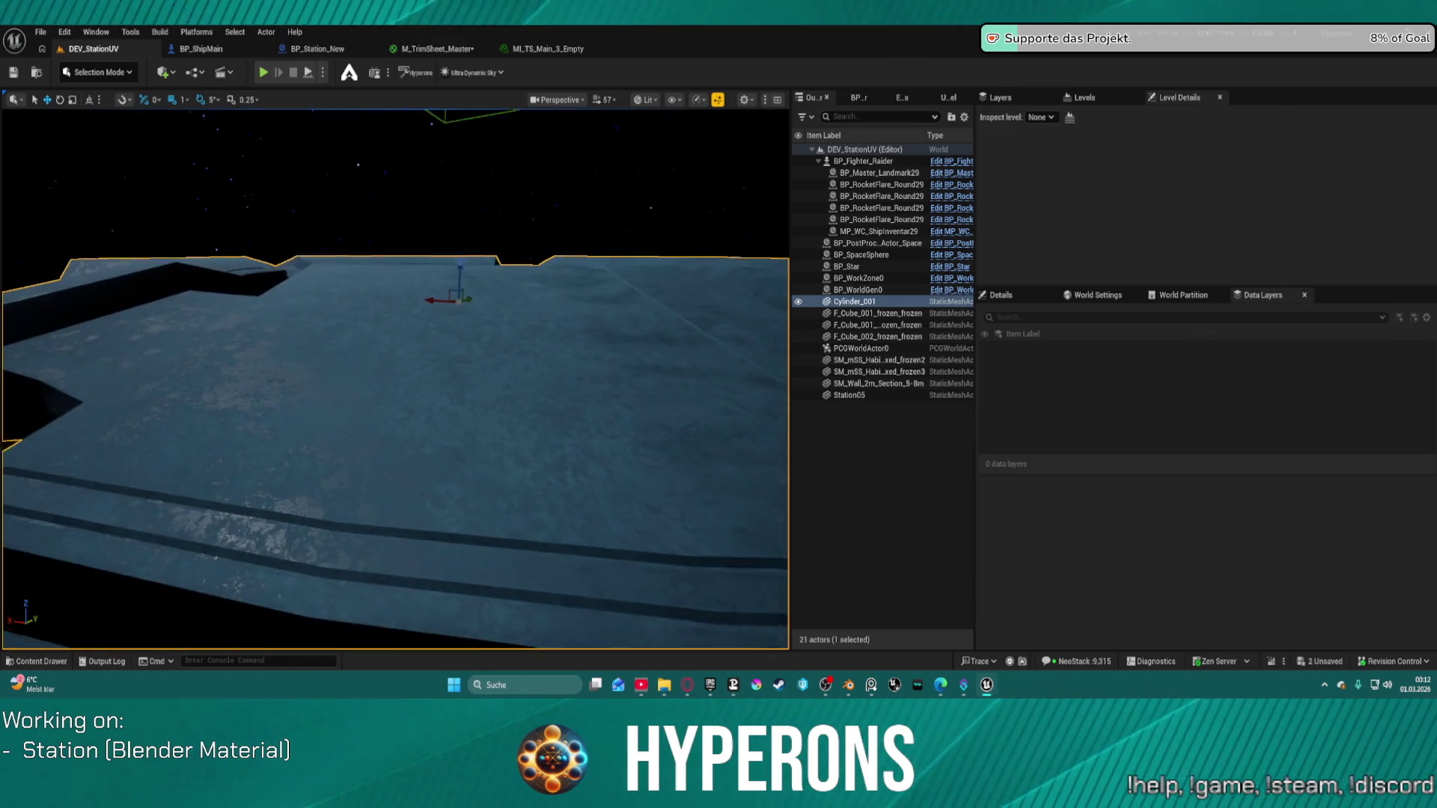
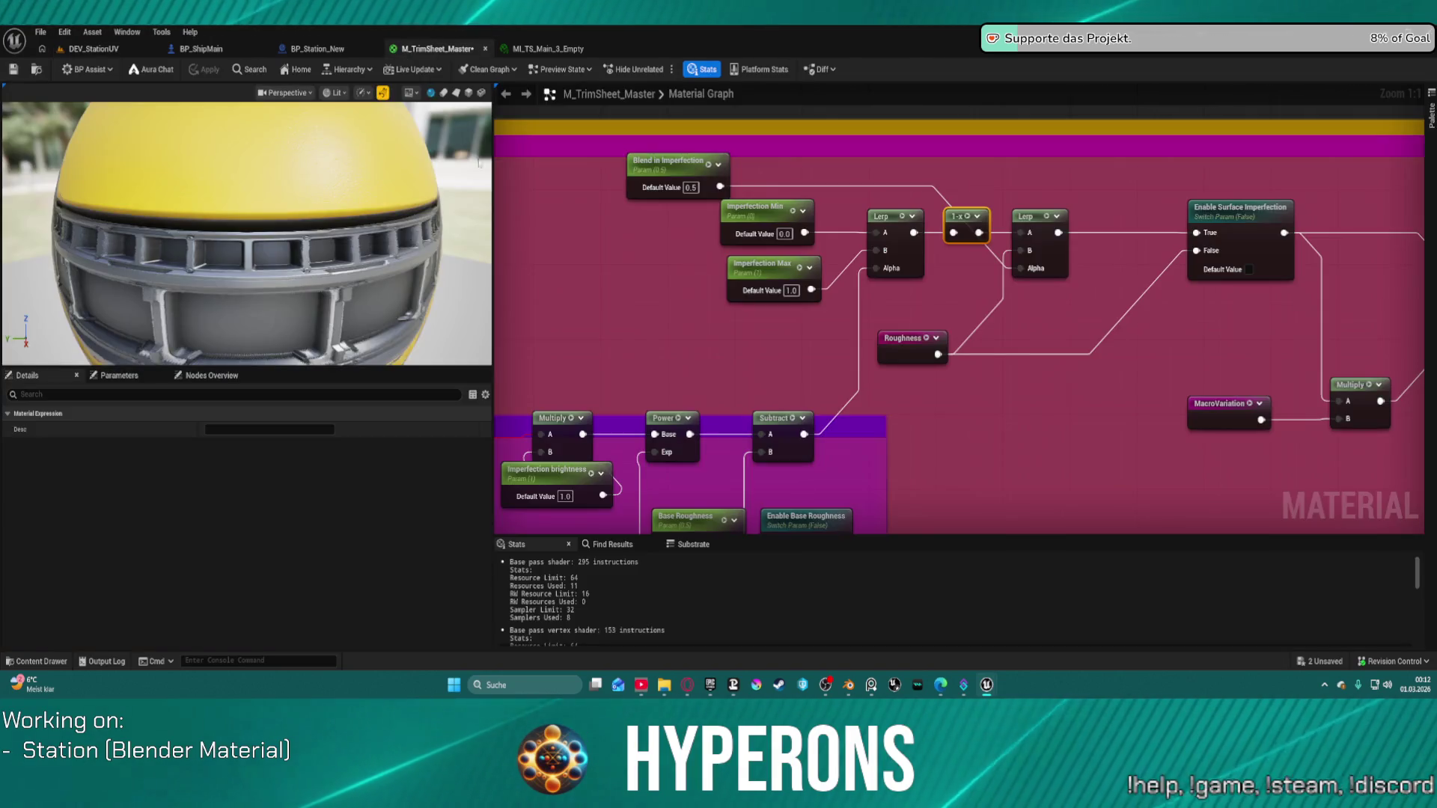
In M_TrimSheet_Master, wire the Lerp output into the 1-x node and move it beside Roughness.
click(438, 48)
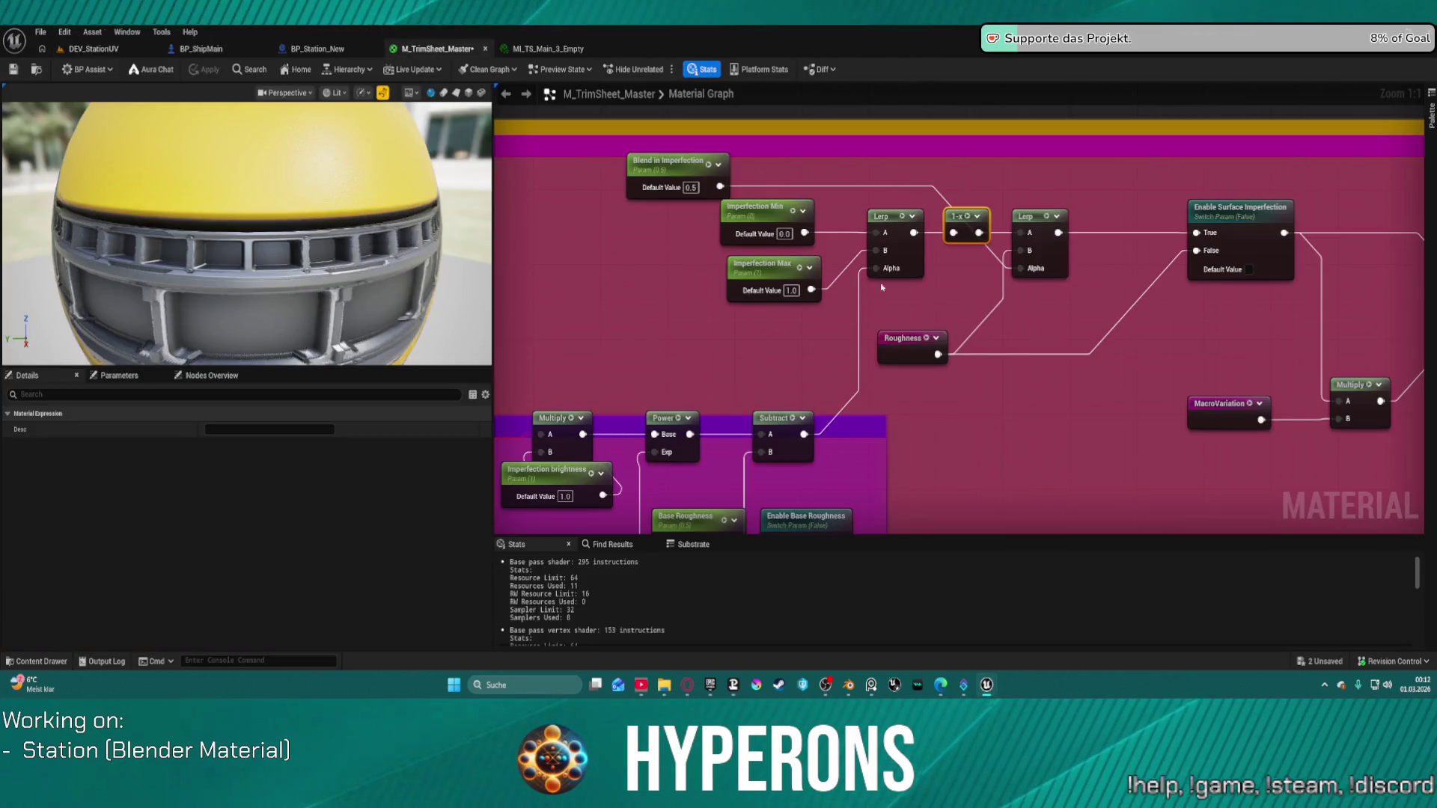
mouse_move(914, 232)
mouse_down()
mouse_move(1033, 247)
mouse_move(954, 233)
mouse_move(930, 299)
mouse_up()
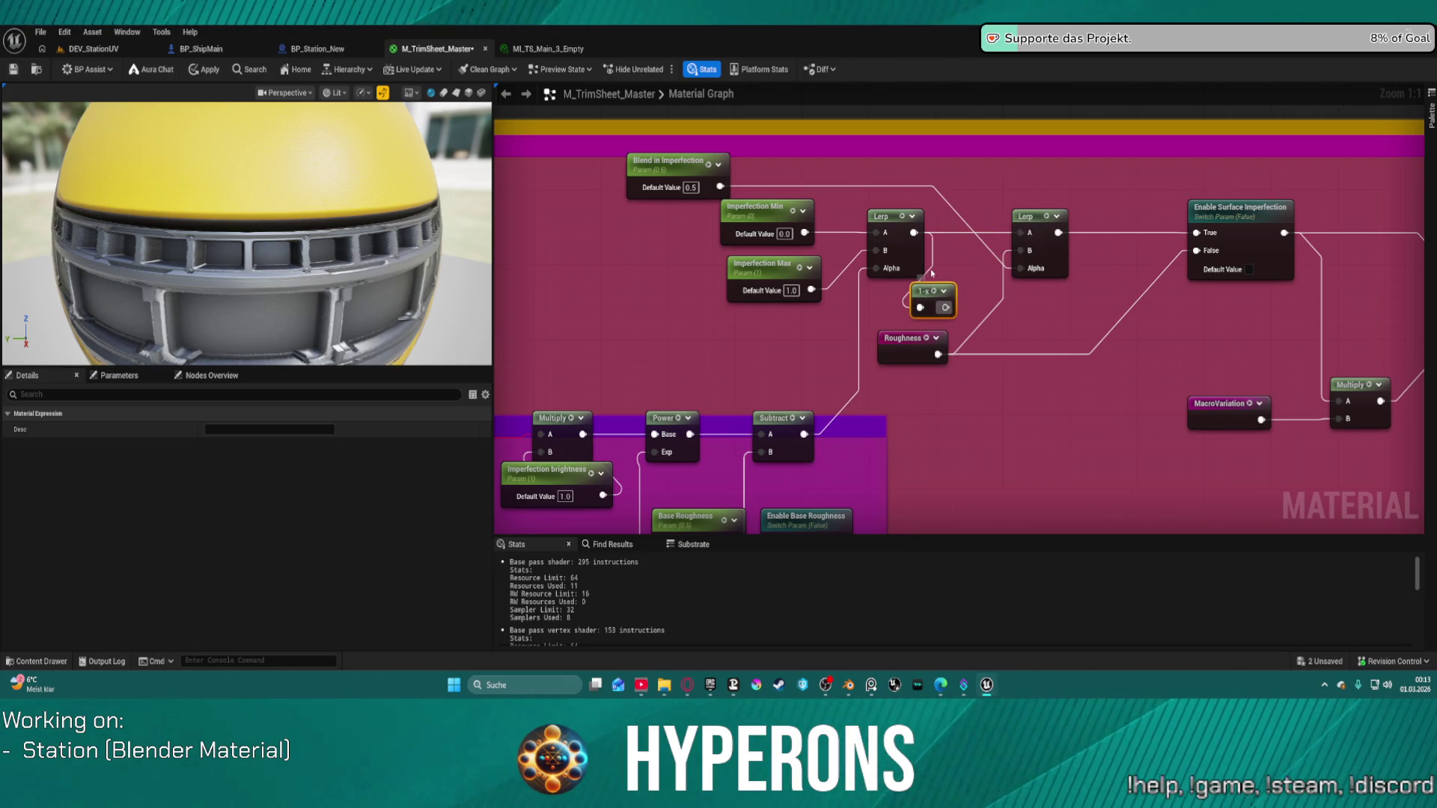
click(931, 268)
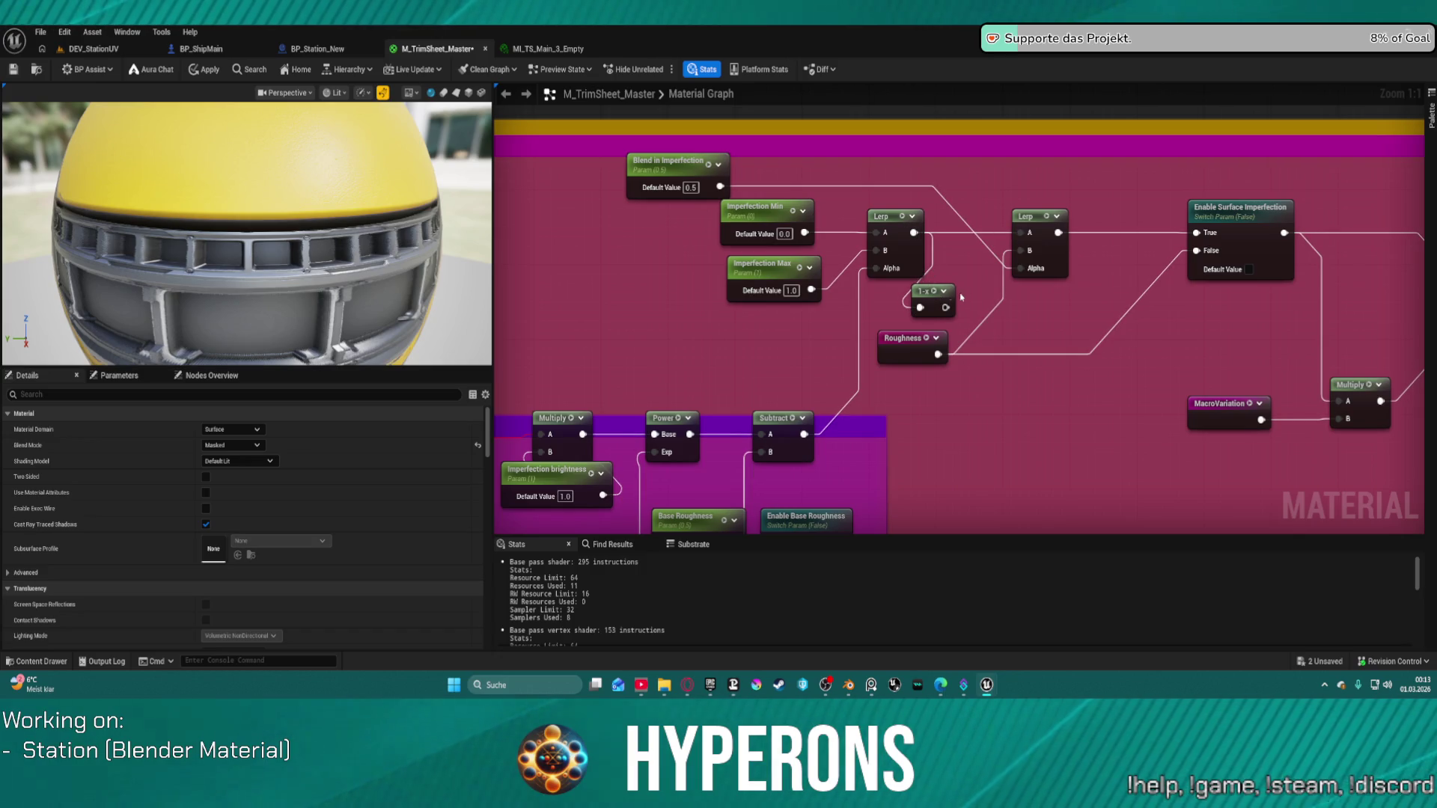
drag(935, 291, 995, 356)
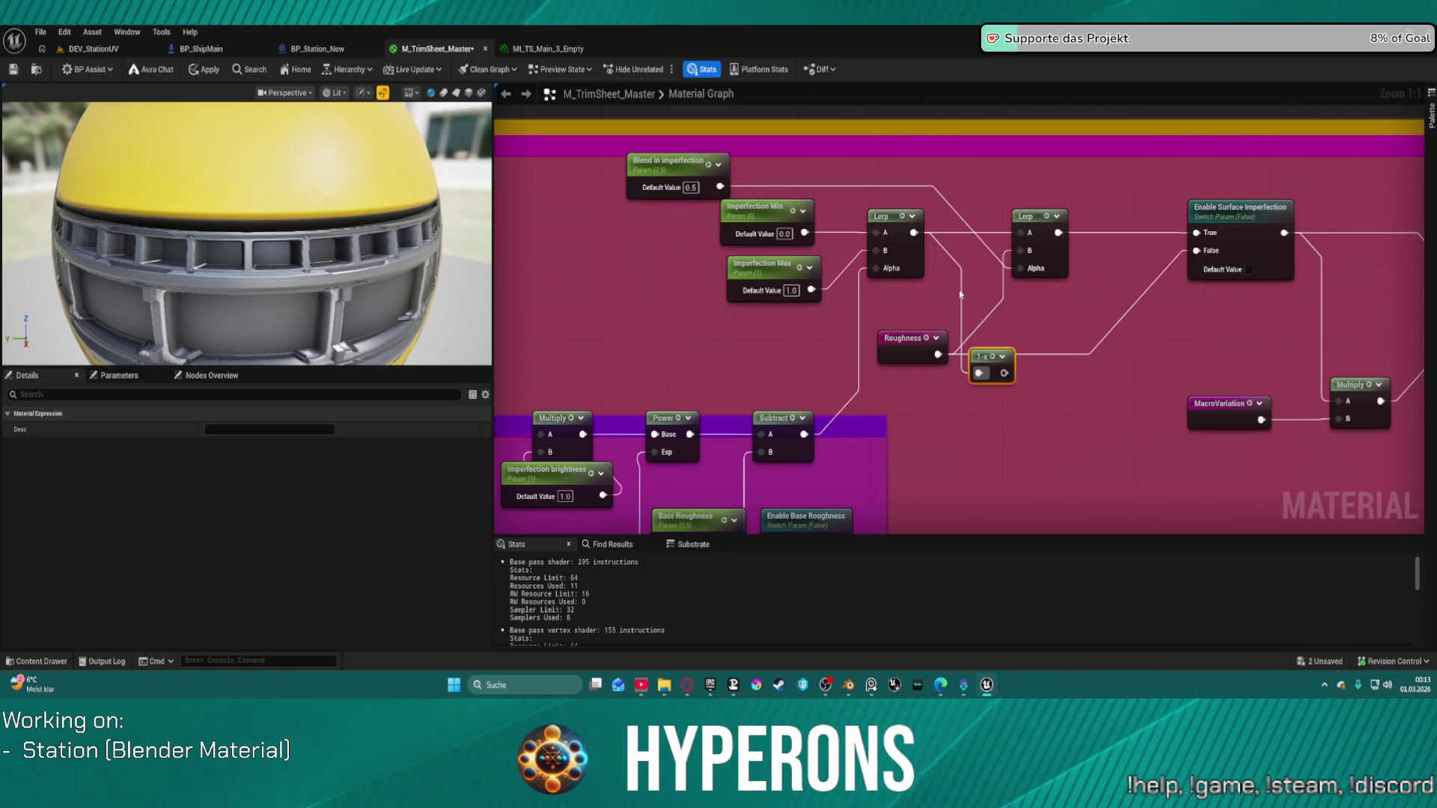
click(965, 299)
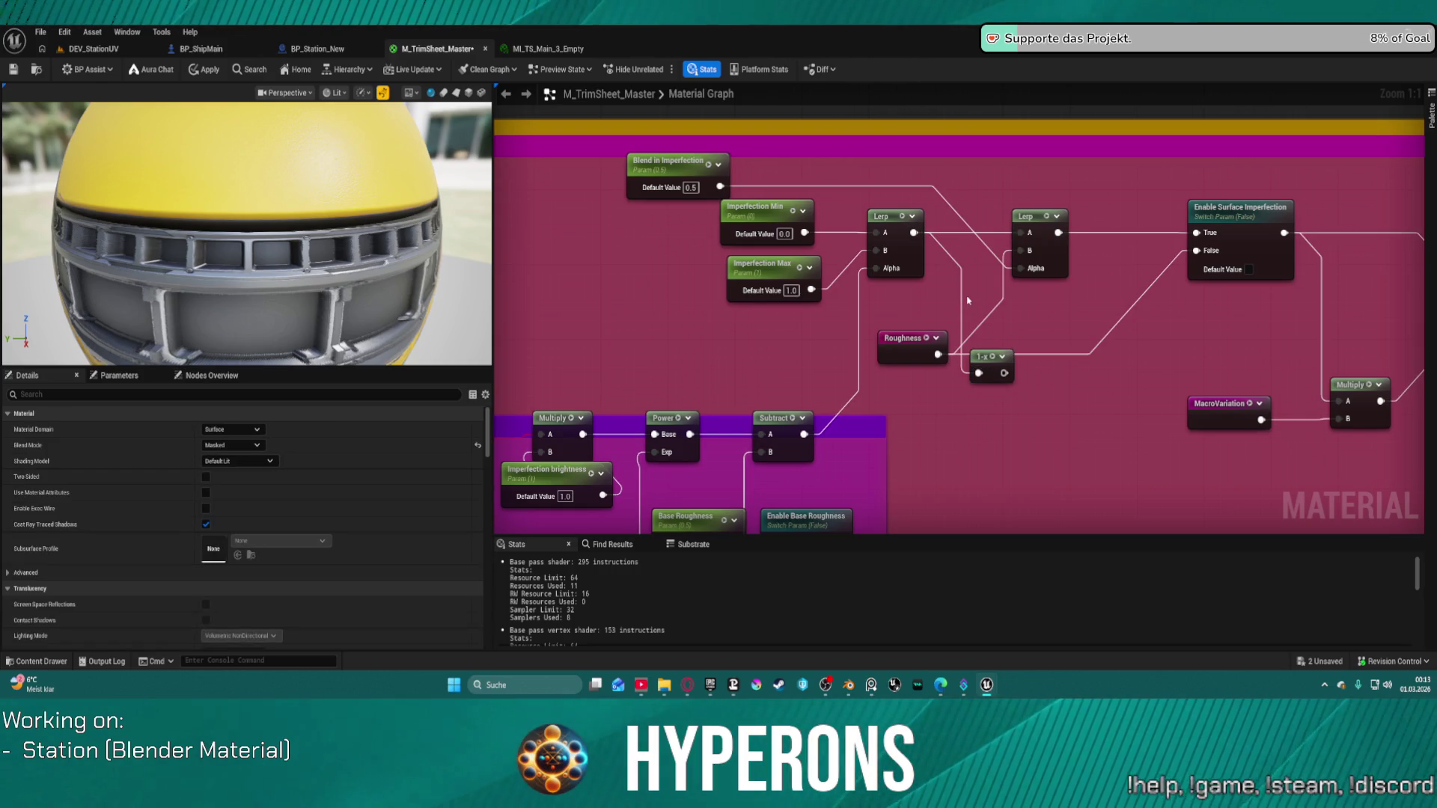
Add a reroute on the Lerp wire and delete the 1-x node.
double_click(960, 293)
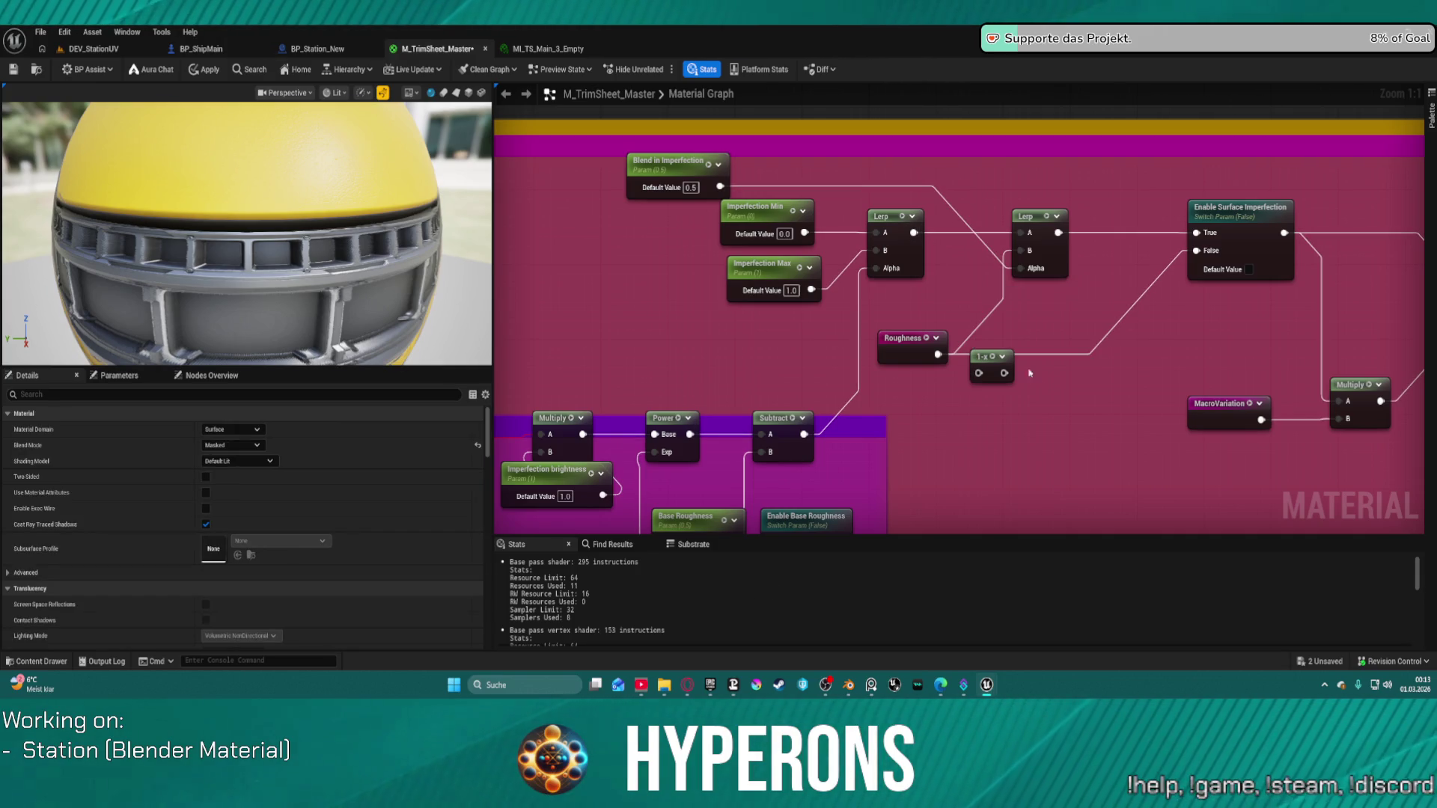
drag(1004, 411, 967, 346)
key(Delete)
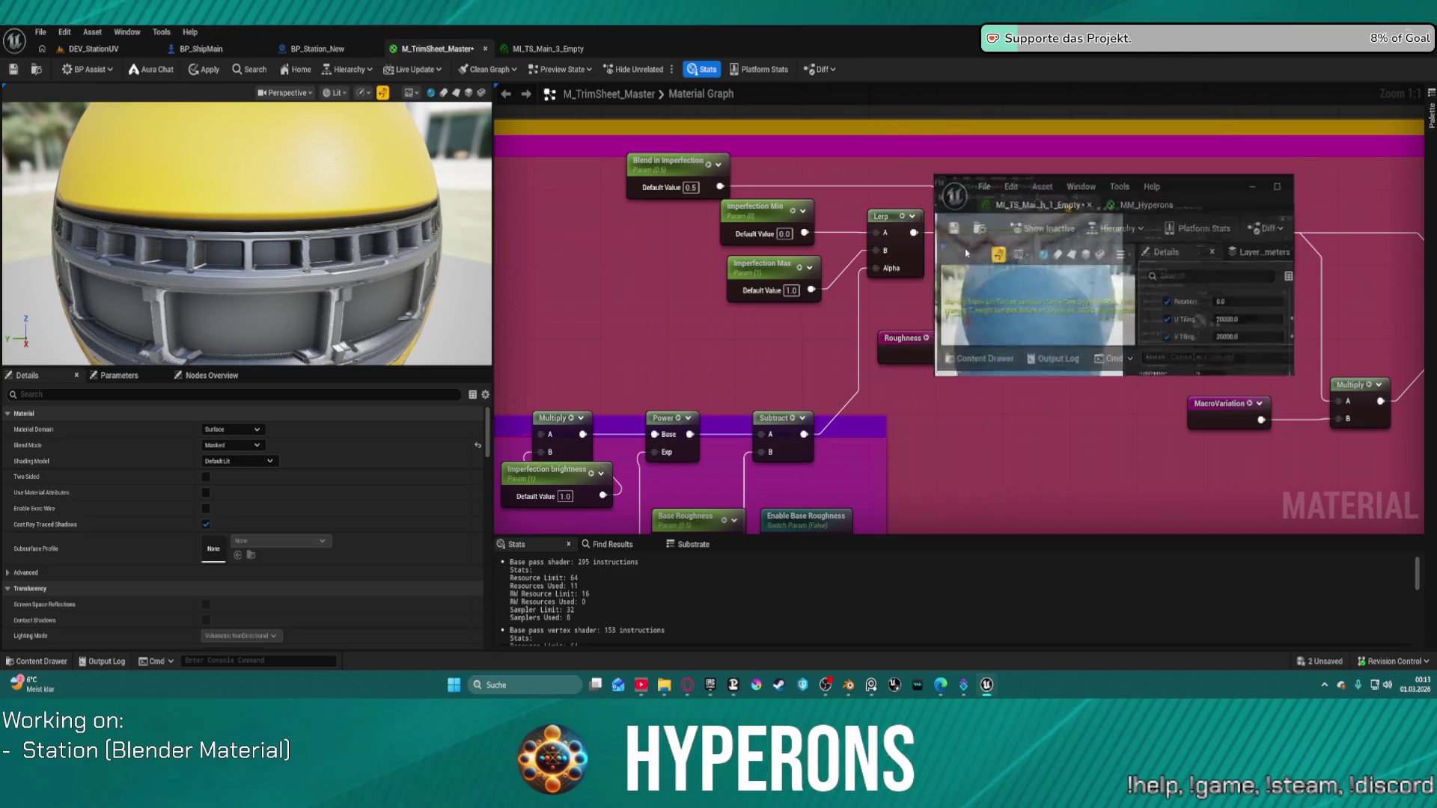
Snap the instance editor to the right half and commit V Tiling Mask/Dirt at 20000.0.
key(super+Right)
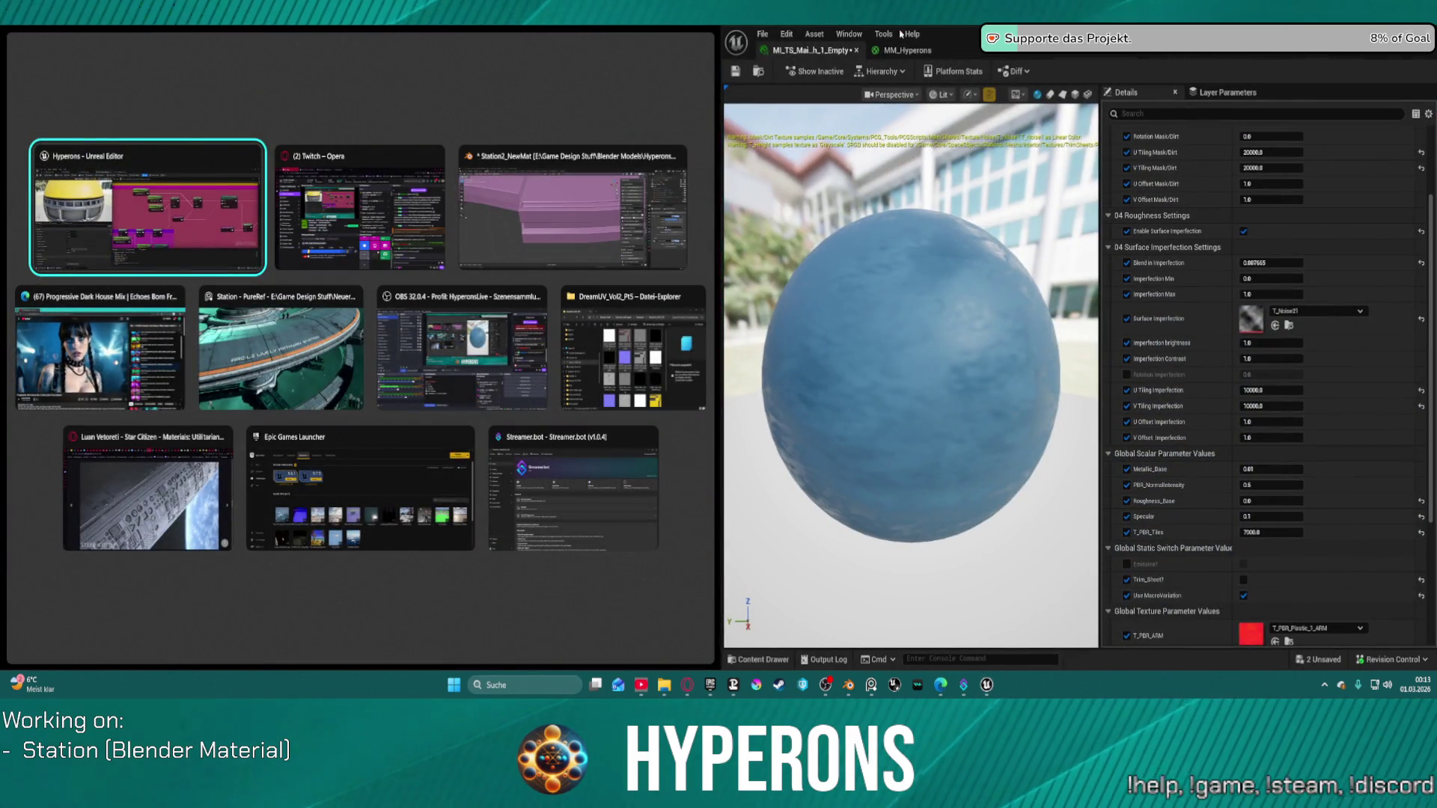
click(211, 201)
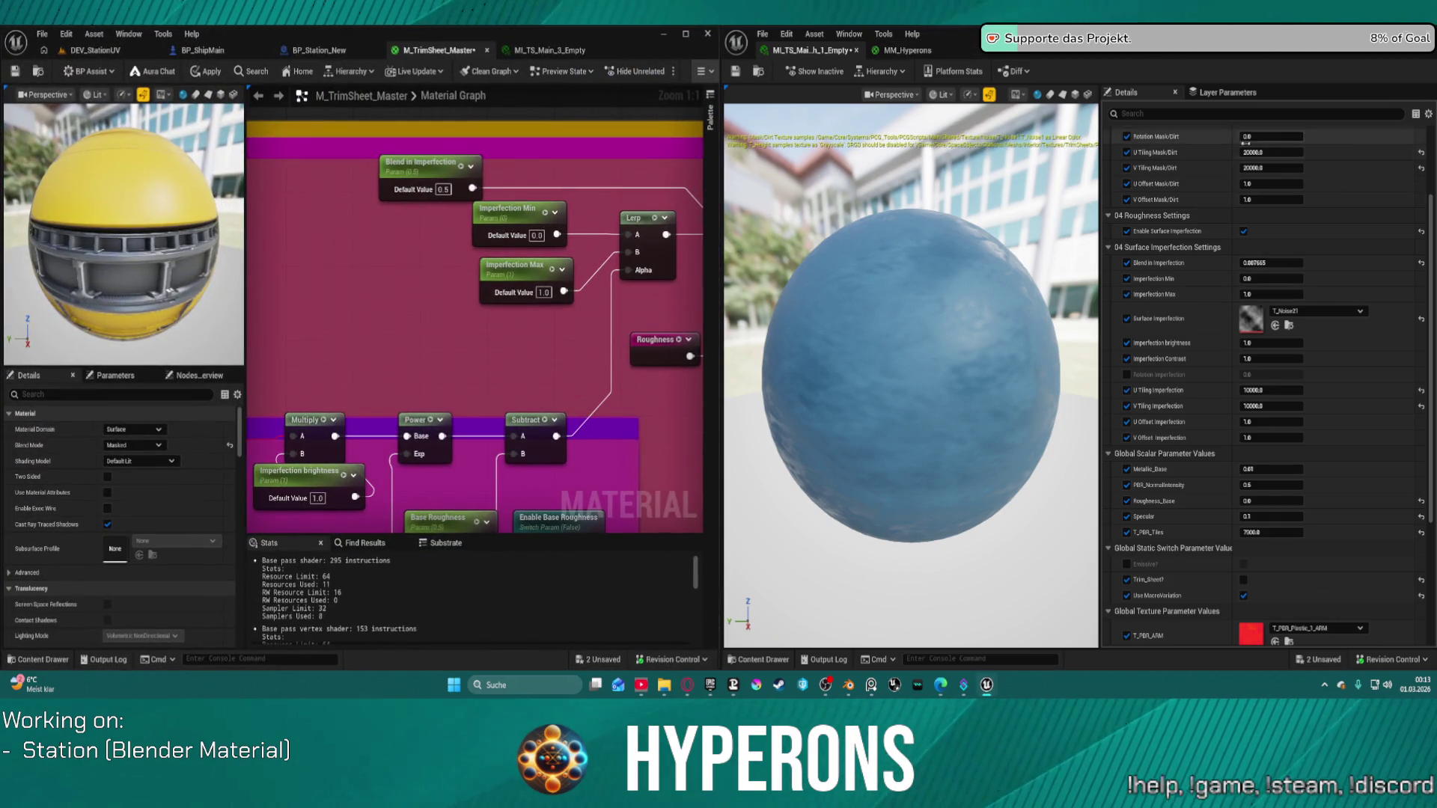
key(Return)
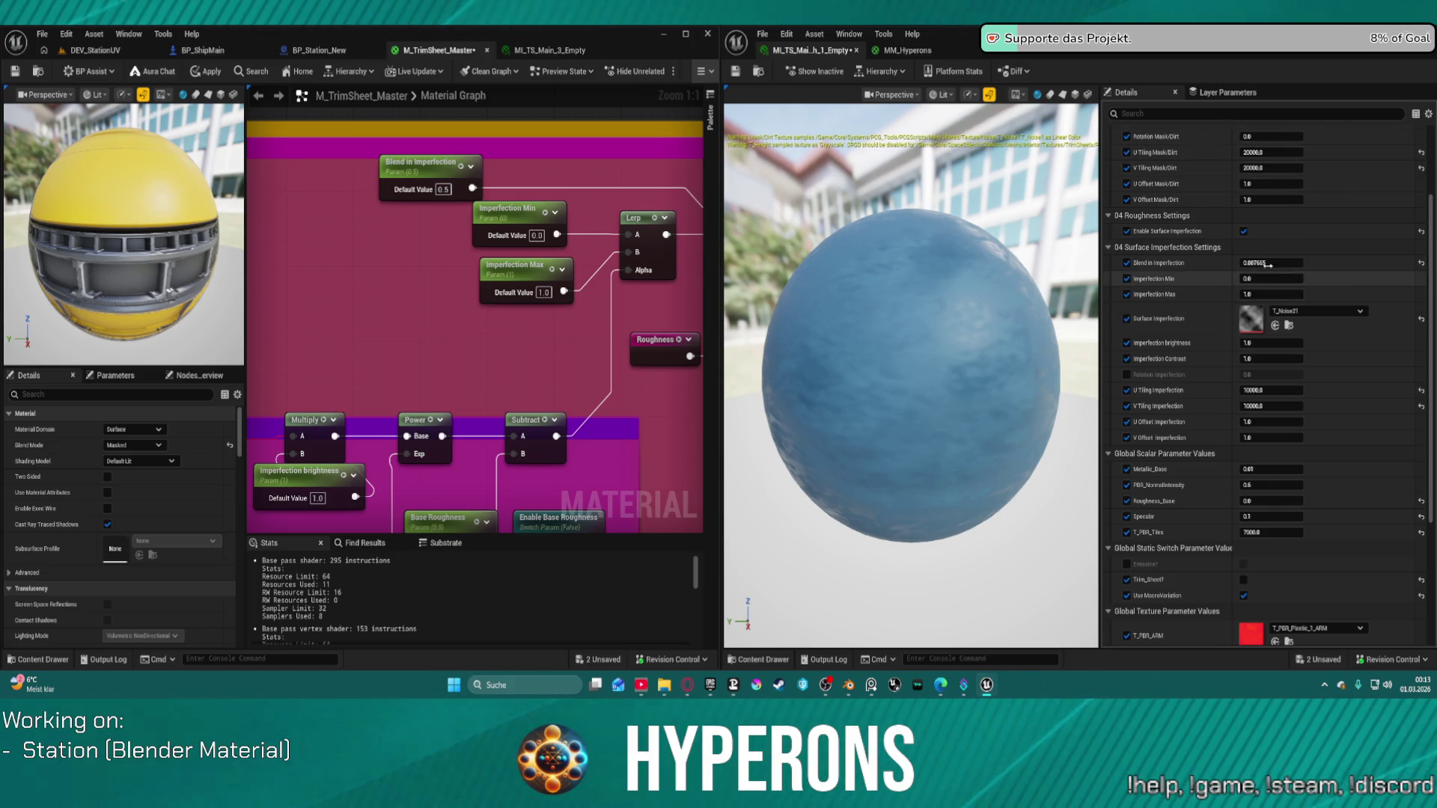
click(103, 52)
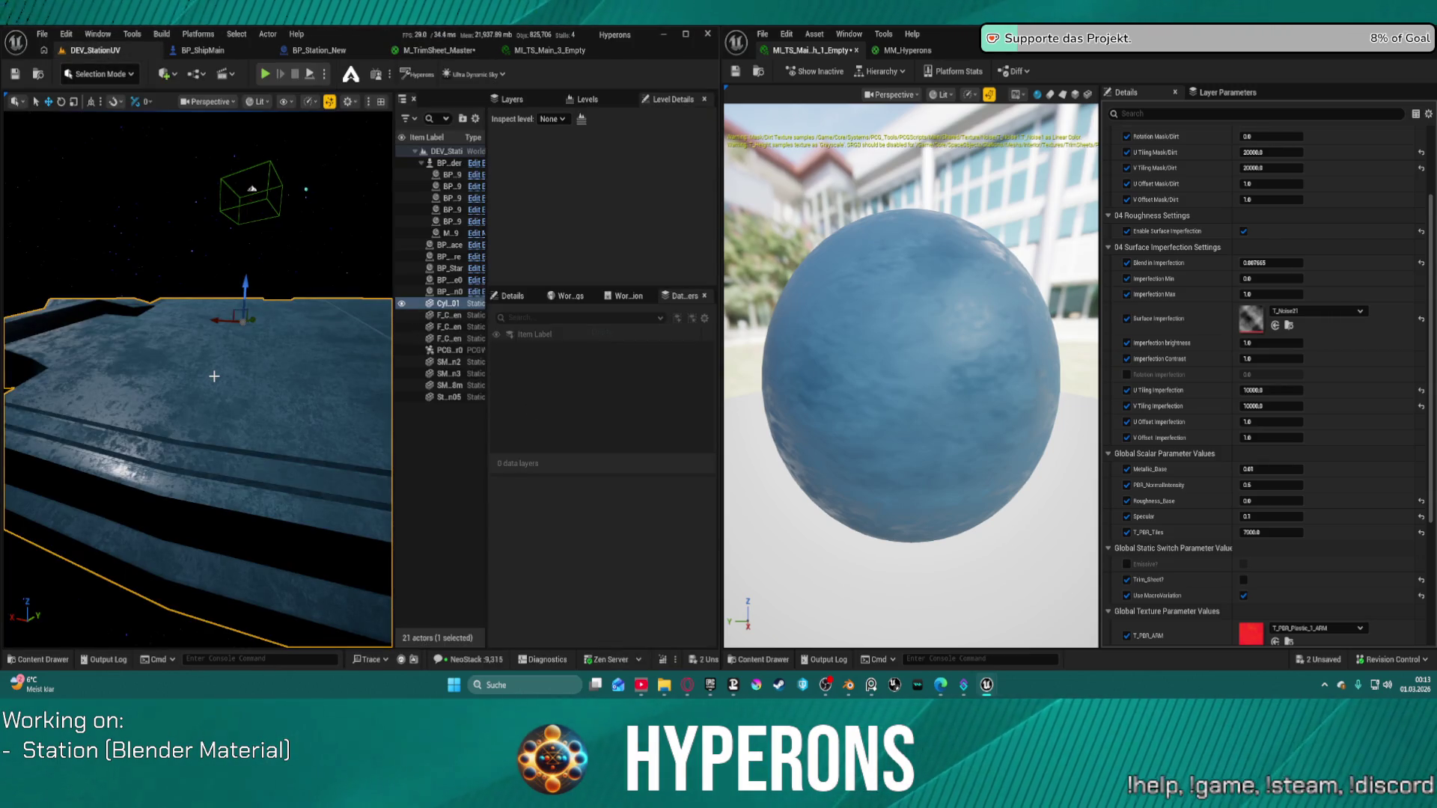
Maximize the level viewport and try raising and lowering Blend in Imperfection on the floor.
key(F11)
drag(1272, 263, 1318, 262)
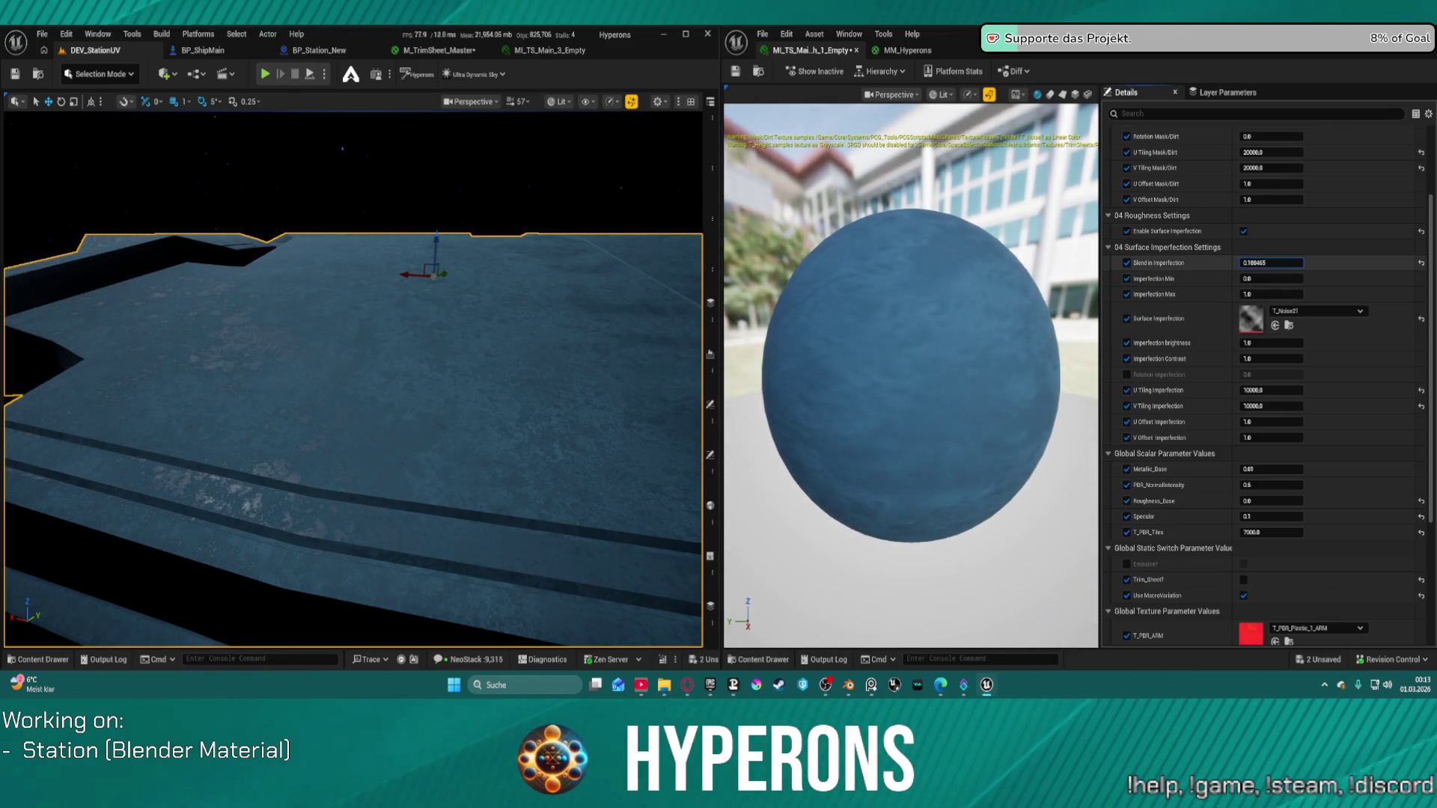
drag(1272, 262, 1355, 264)
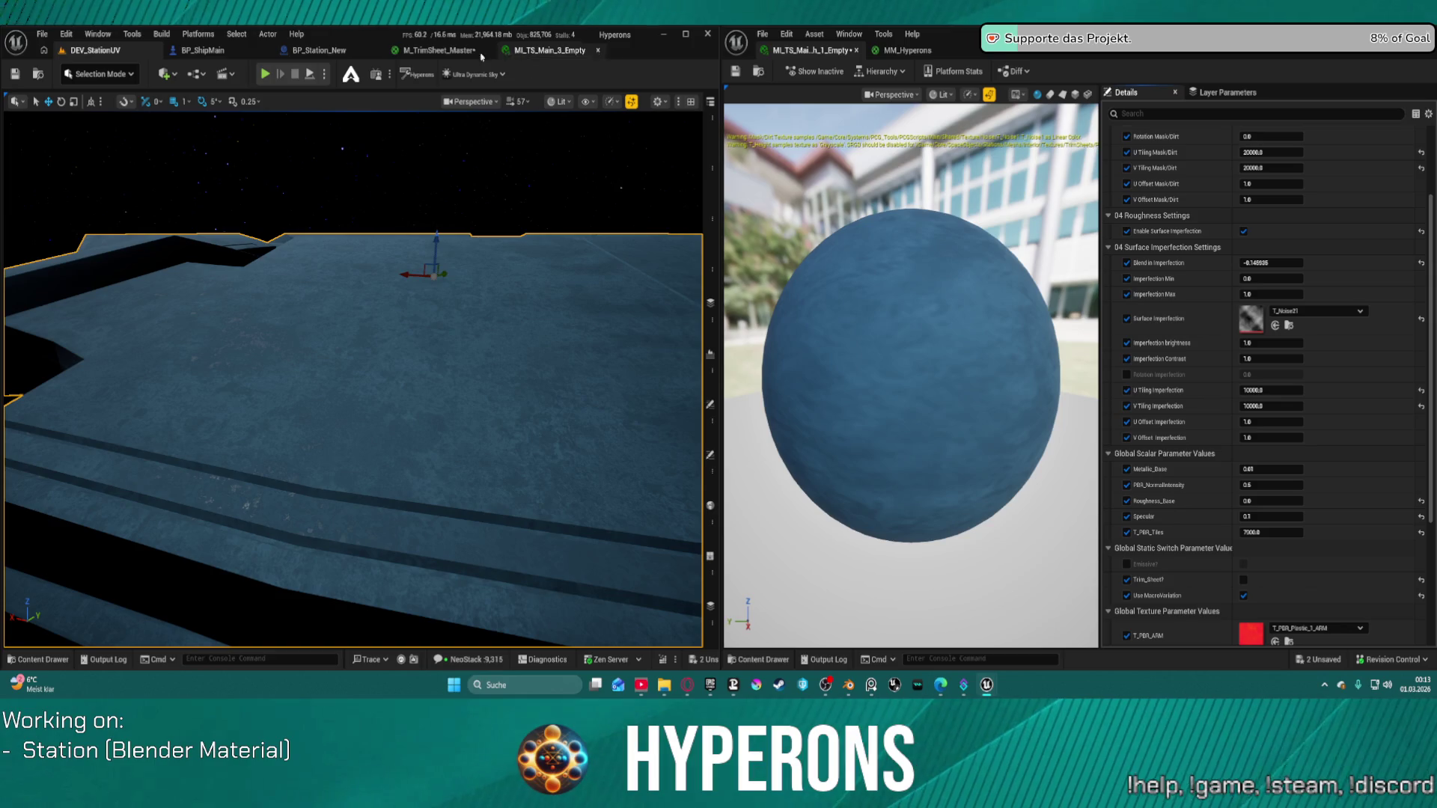
click(449, 52)
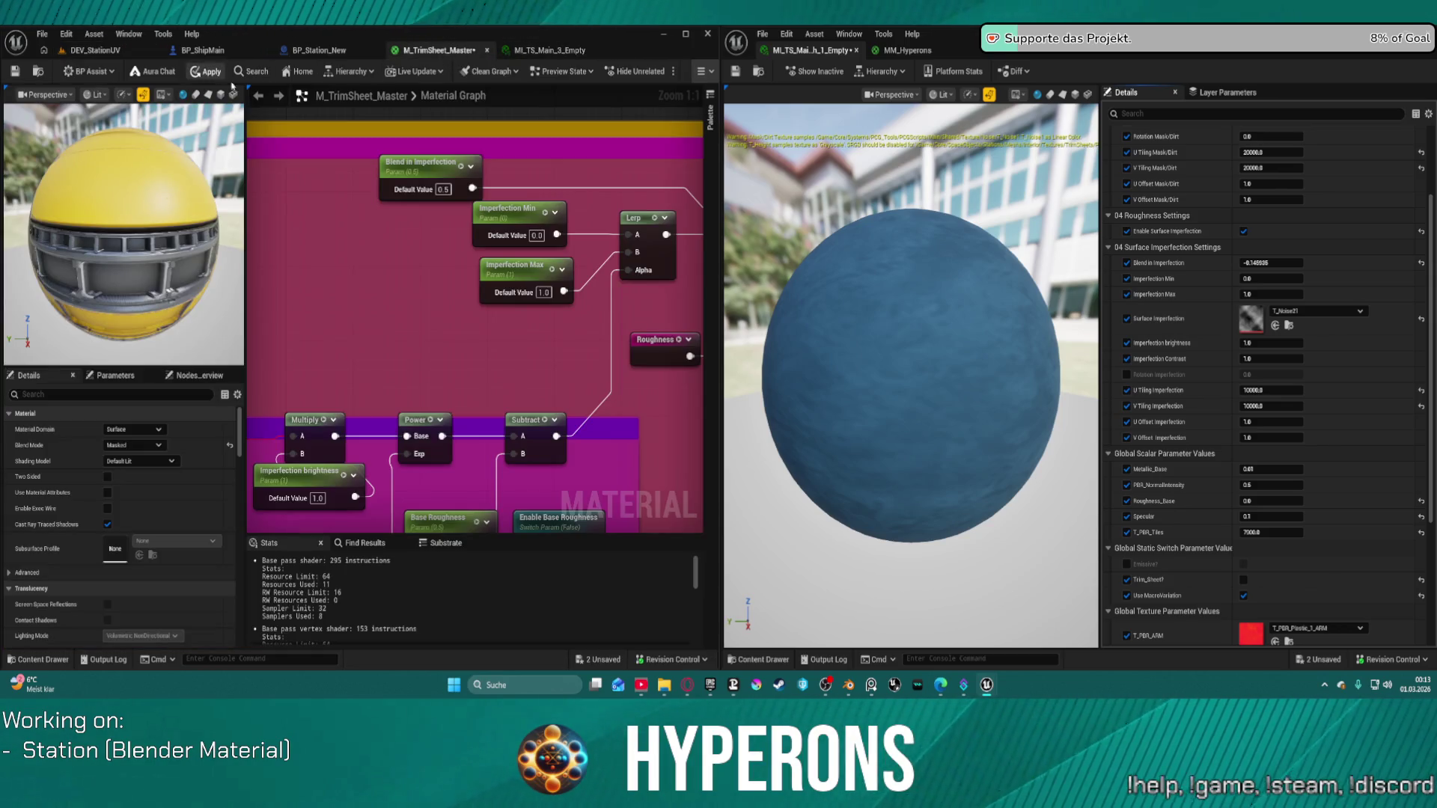
click(89, 51)
Set Blend in Imperfection to 1.0 and inspect the worn floor edge up close.
mouse_move(1272, 262)
mouse_down()
mouse_move(1308, 263)
mouse_move(1276, 262)
mouse_up()
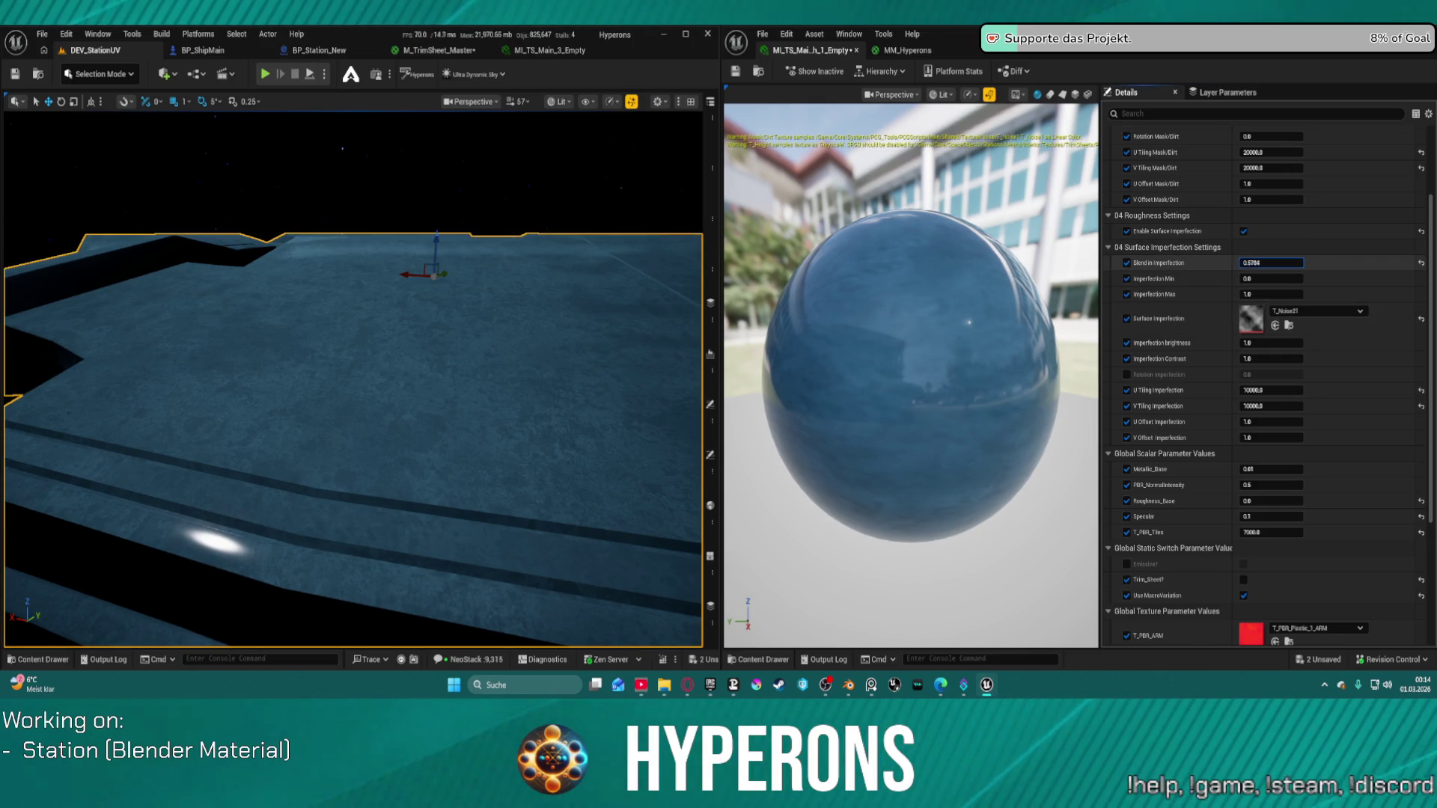
drag(1272, 263, 1294, 262)
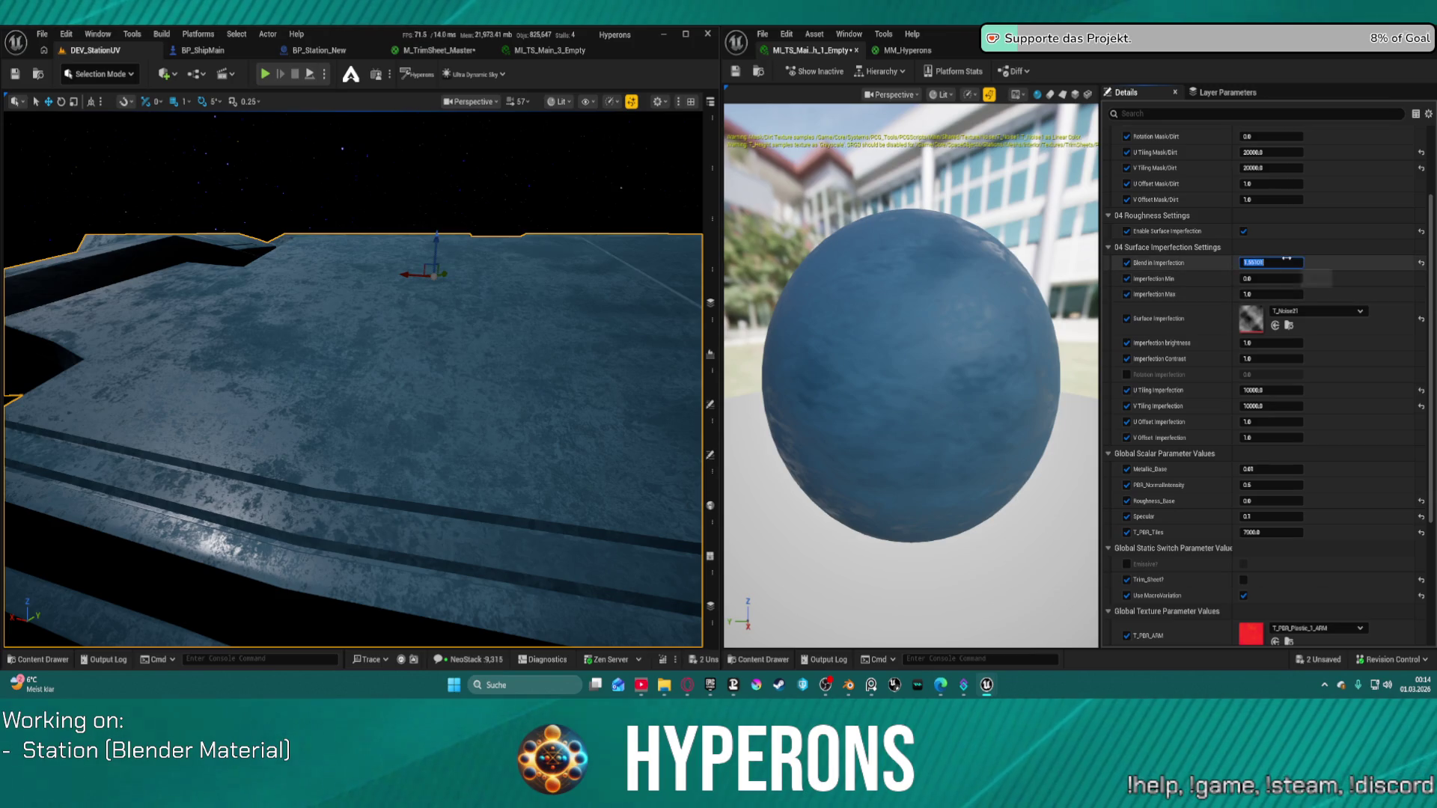
text(1)
key(Return)
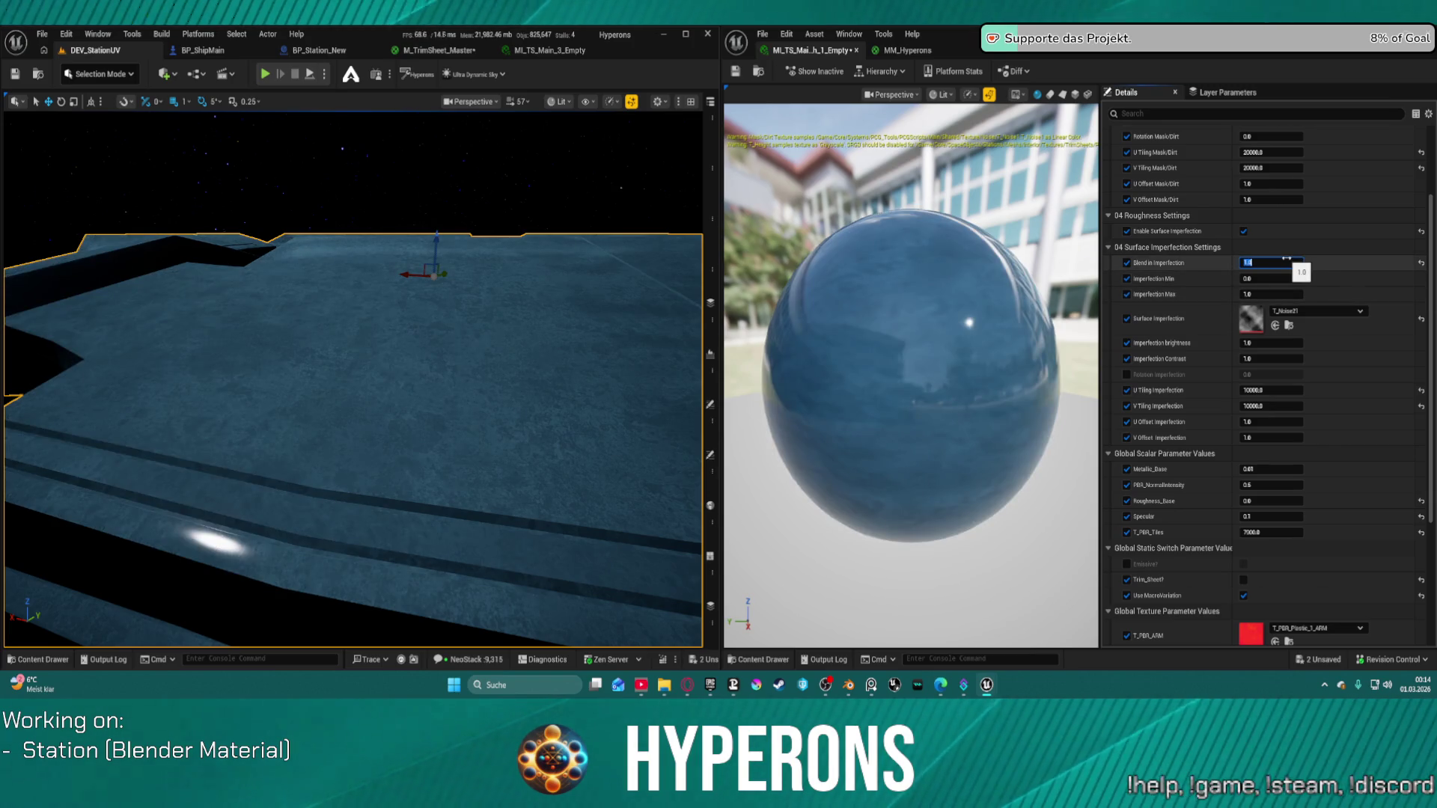
mouse_move(377, 301)
mouse_down()
mouse_move(306, 359)
mouse_move(359, 321)
mouse_move(323, 389)
mouse_up()
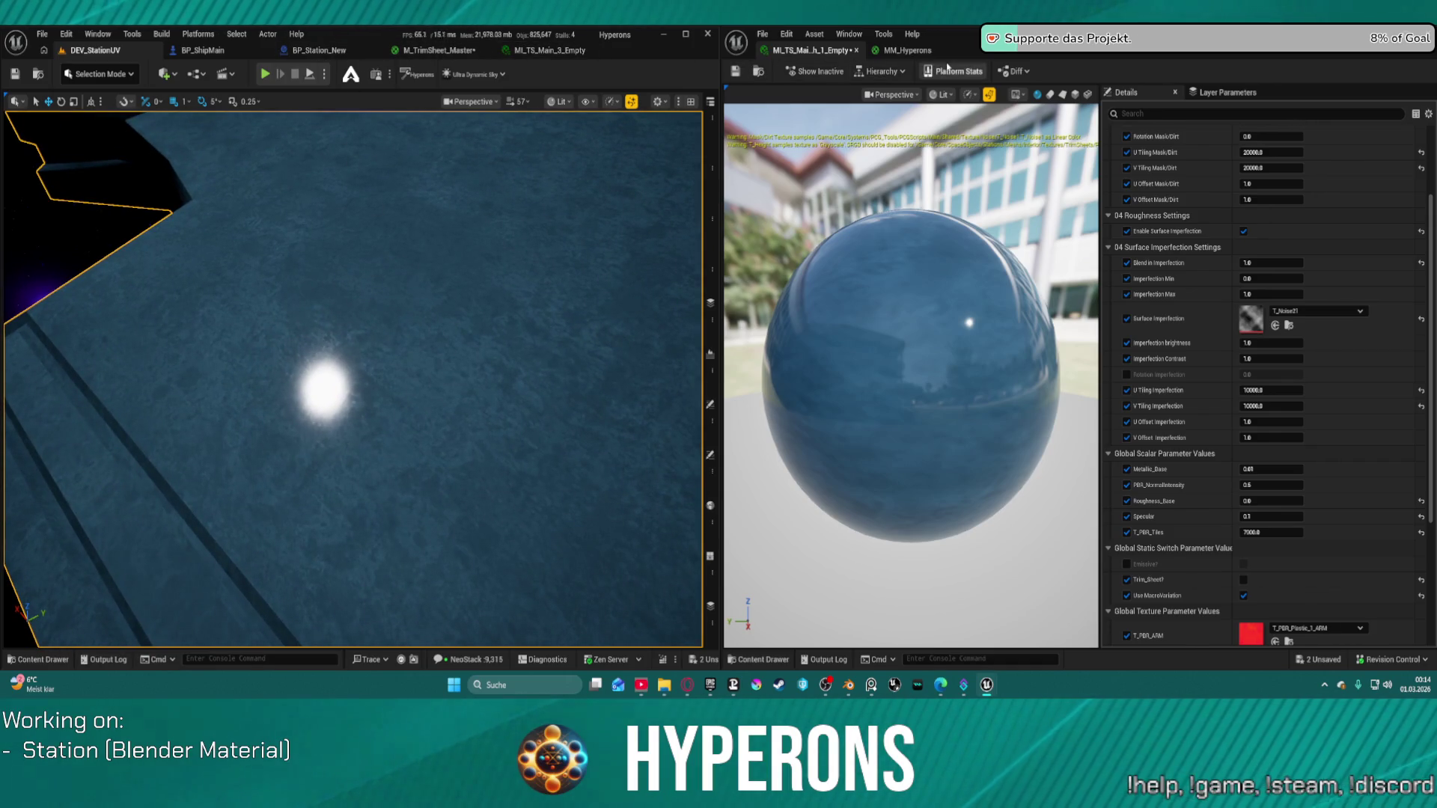
click(433, 51)
mouse_move(461, 200)
mouse_down()
mouse_move(387, 241)
mouse_move(426, 223)
mouse_move(351, 315)
mouse_move(374, 329)
mouse_move(367, 341)
mouse_move(286, 324)
mouse_move(338, 303)
mouse_move(321, 297)
mouse_move(418, 277)
mouse_up()
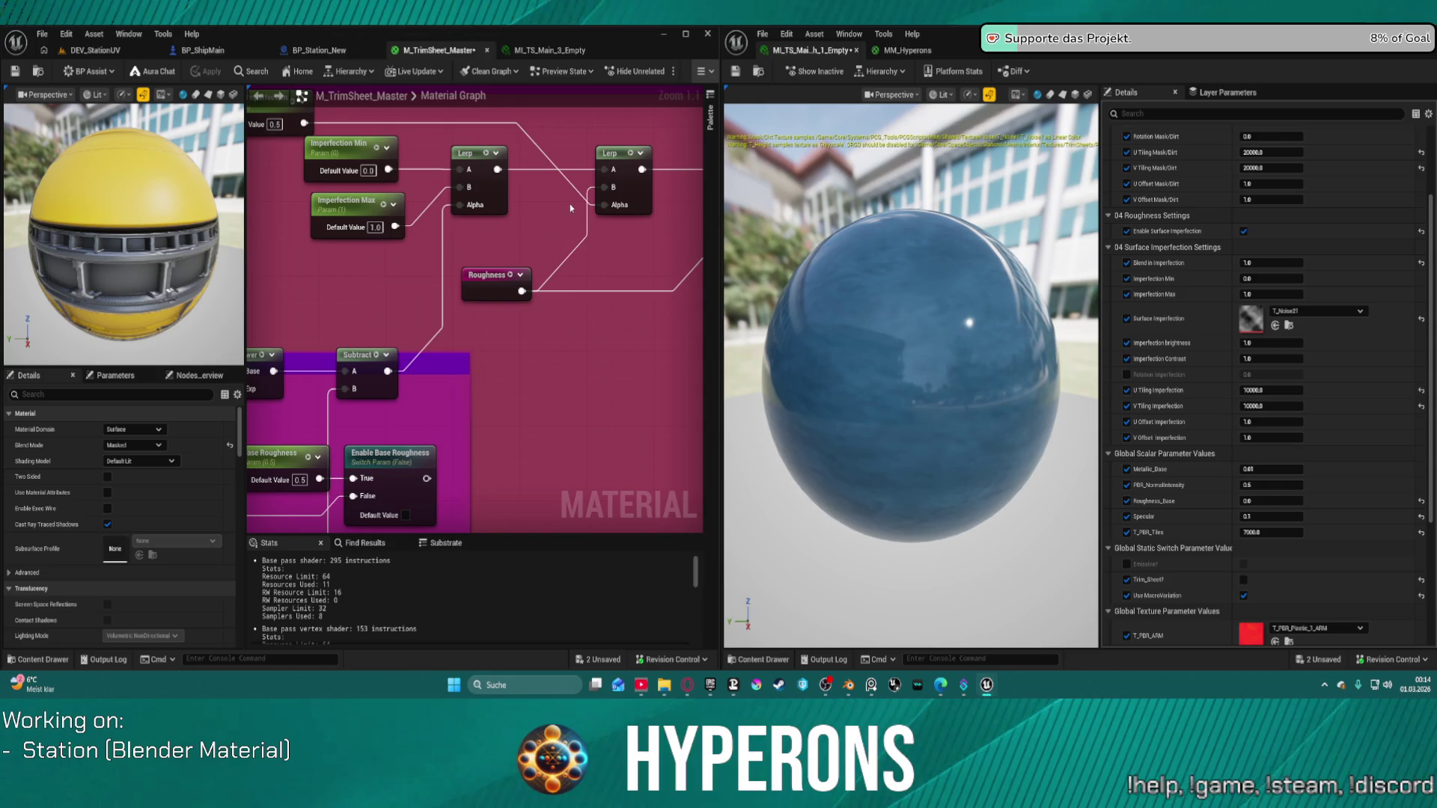
Move the Imperfection Contrast node next to the Multiply node.
mouse_move(464, 272)
mouse_down()
mouse_move(419, 359)
mouse_move(486, 321)
mouse_move(479, 300)
mouse_move(581, 193)
mouse_move(514, 196)
mouse_up()
mouse_move(691, 190)
mouse_down()
mouse_move(551, 171)
mouse_move(679, 178)
mouse_up()
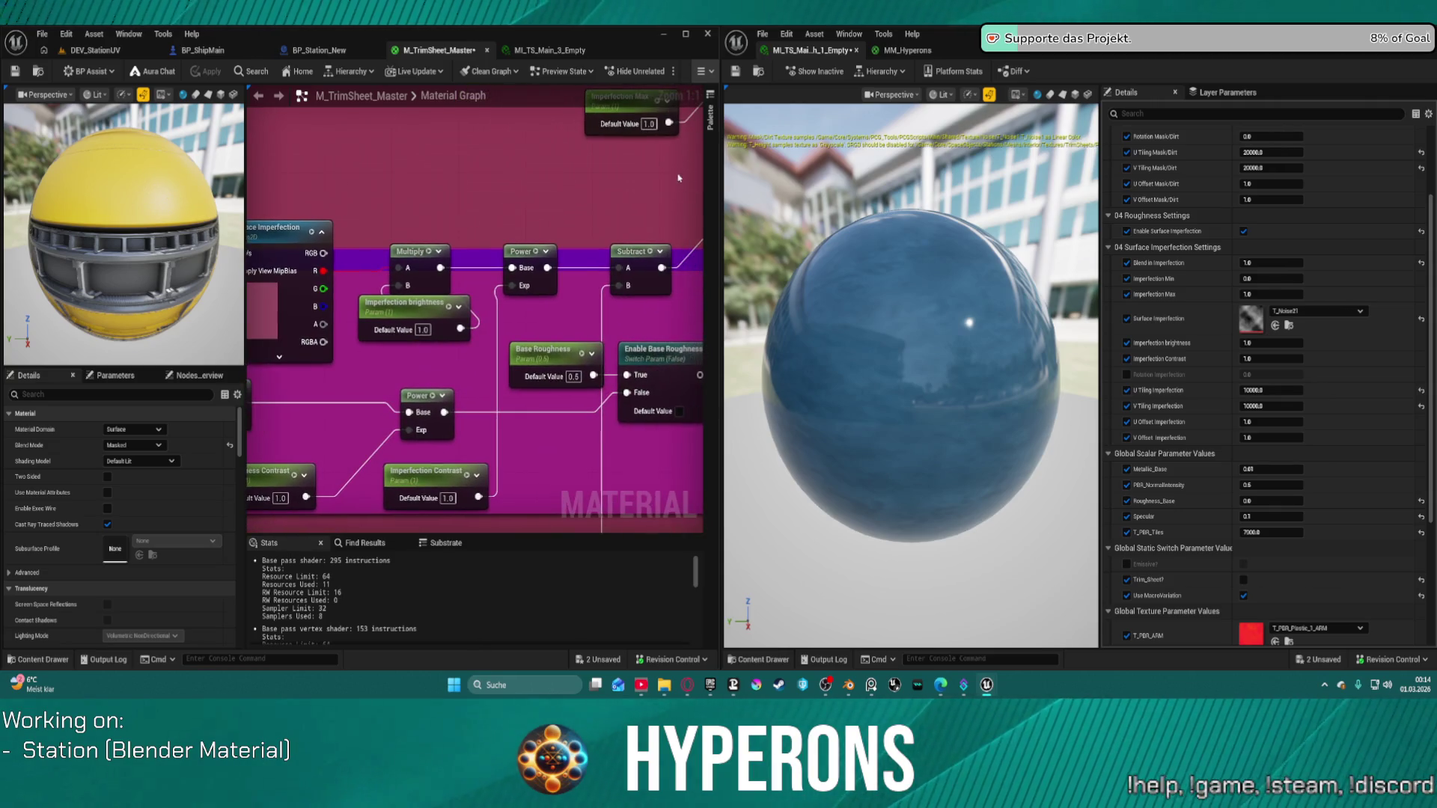
mouse_move(563, 215)
mouse_down()
mouse_move(514, 204)
mouse_move(427, 308)
mouse_move(603, 142)
mouse_move(516, 240)
mouse_move(675, 190)
mouse_move(535, 226)
mouse_move(572, 178)
mouse_up()
drag(446, 452, 516, 244)
scroll(568, 332, down, 2)
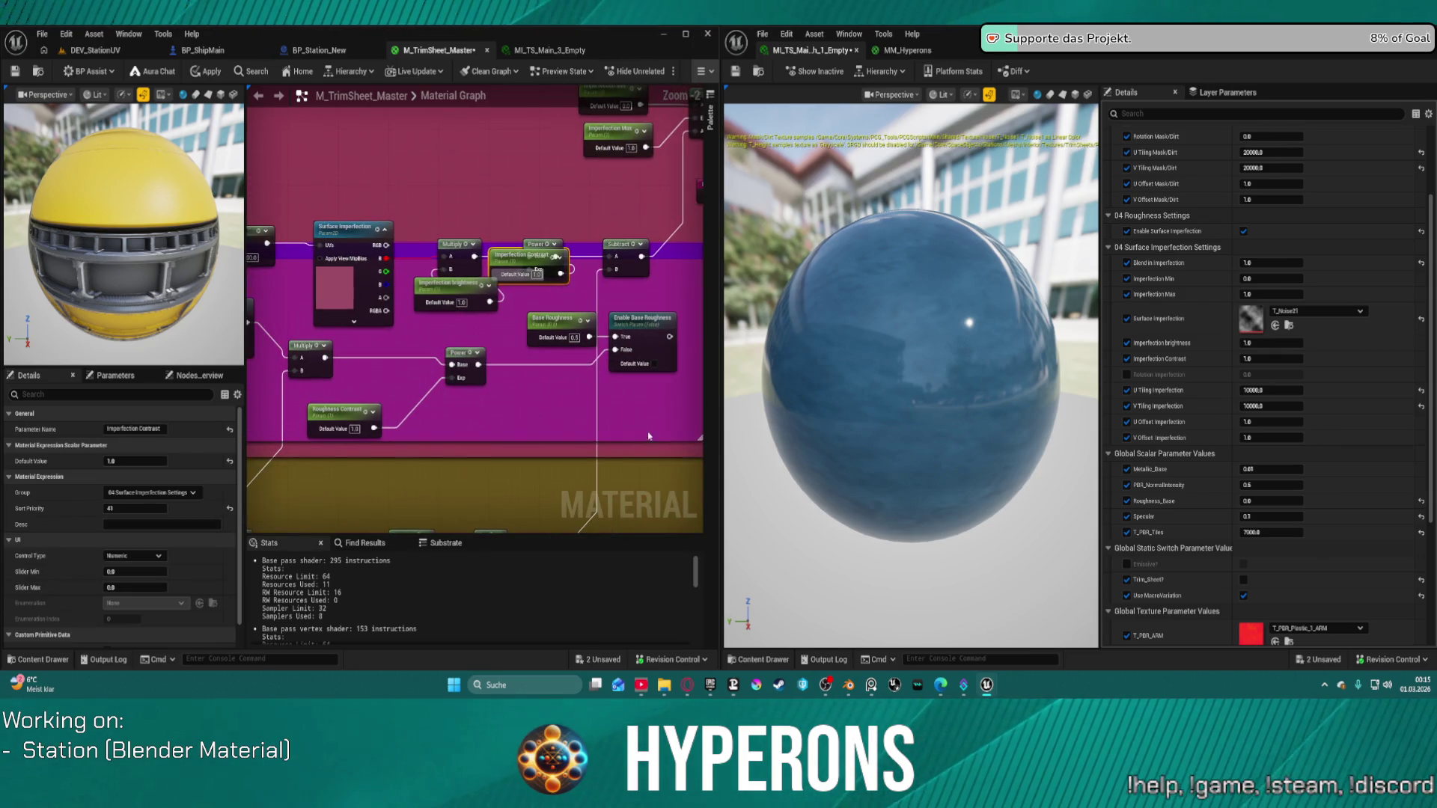
drag(574, 337, 571, 330)
click(530, 422)
scroll(609, 375, down, 1)
drag(609, 375, 427, 216)
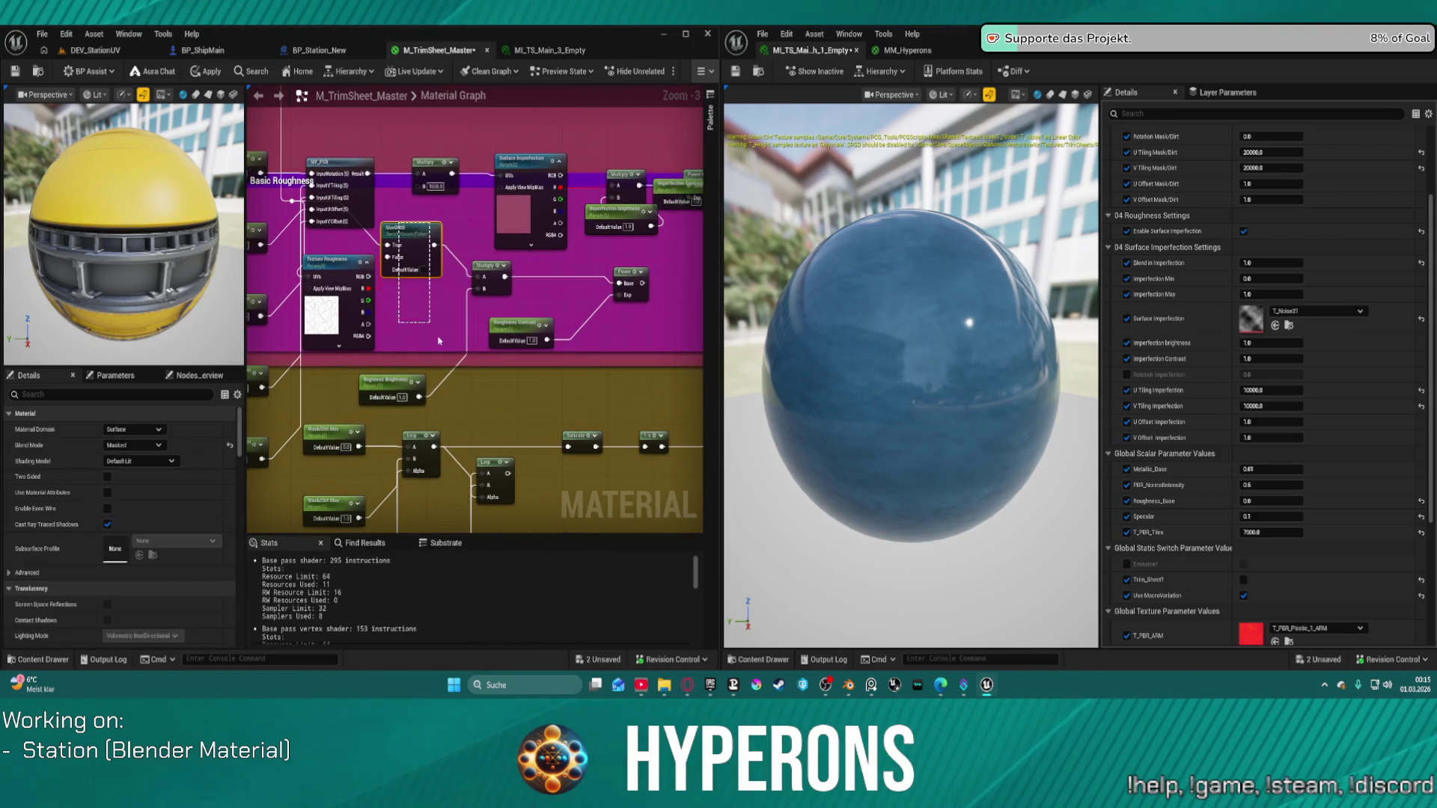
Delete the Switch, Multiply, Roughness Contrast, Power and Texture Roughness nodes.
drag(474, 363, 558, 352)
key(Delete)
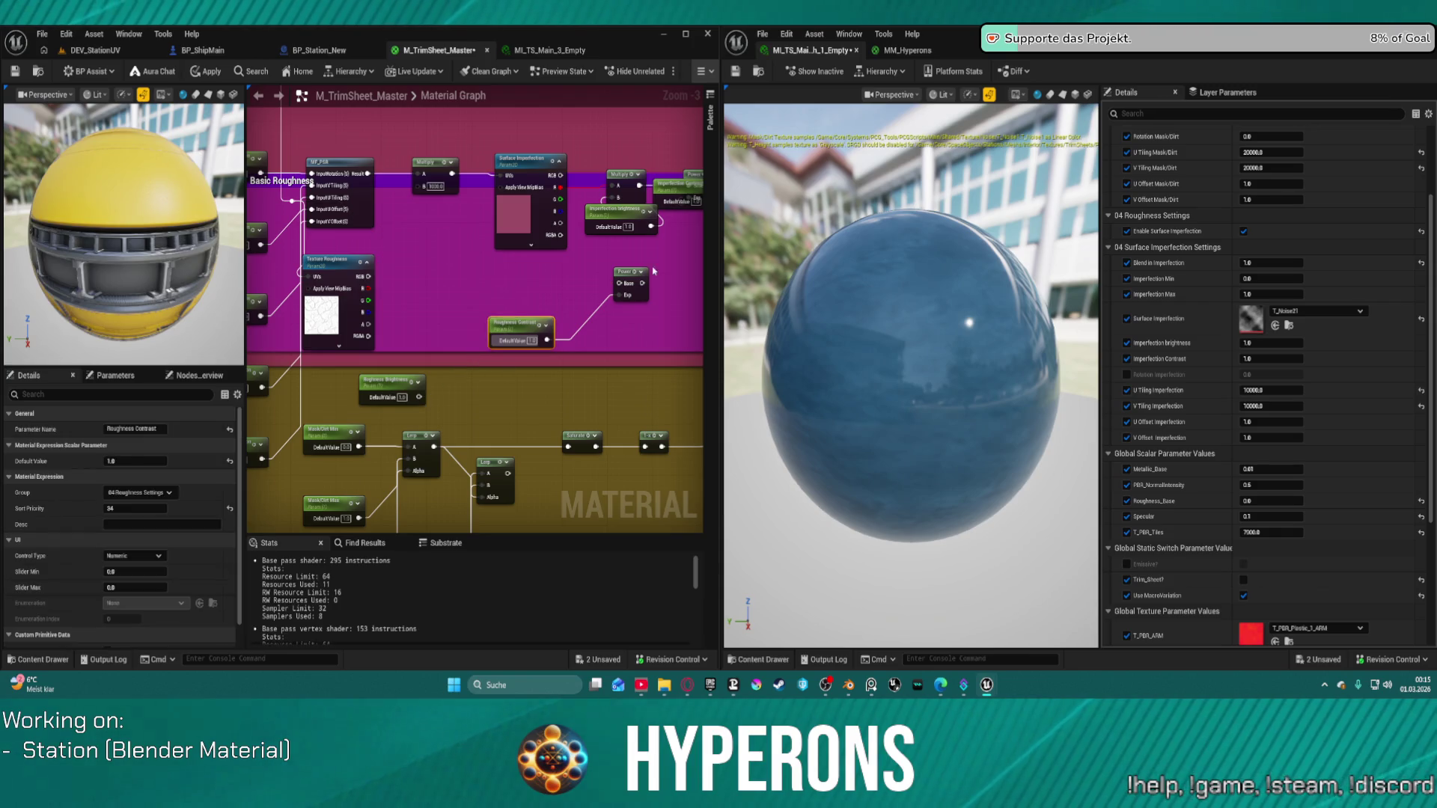
click(624, 273)
key(Delete)
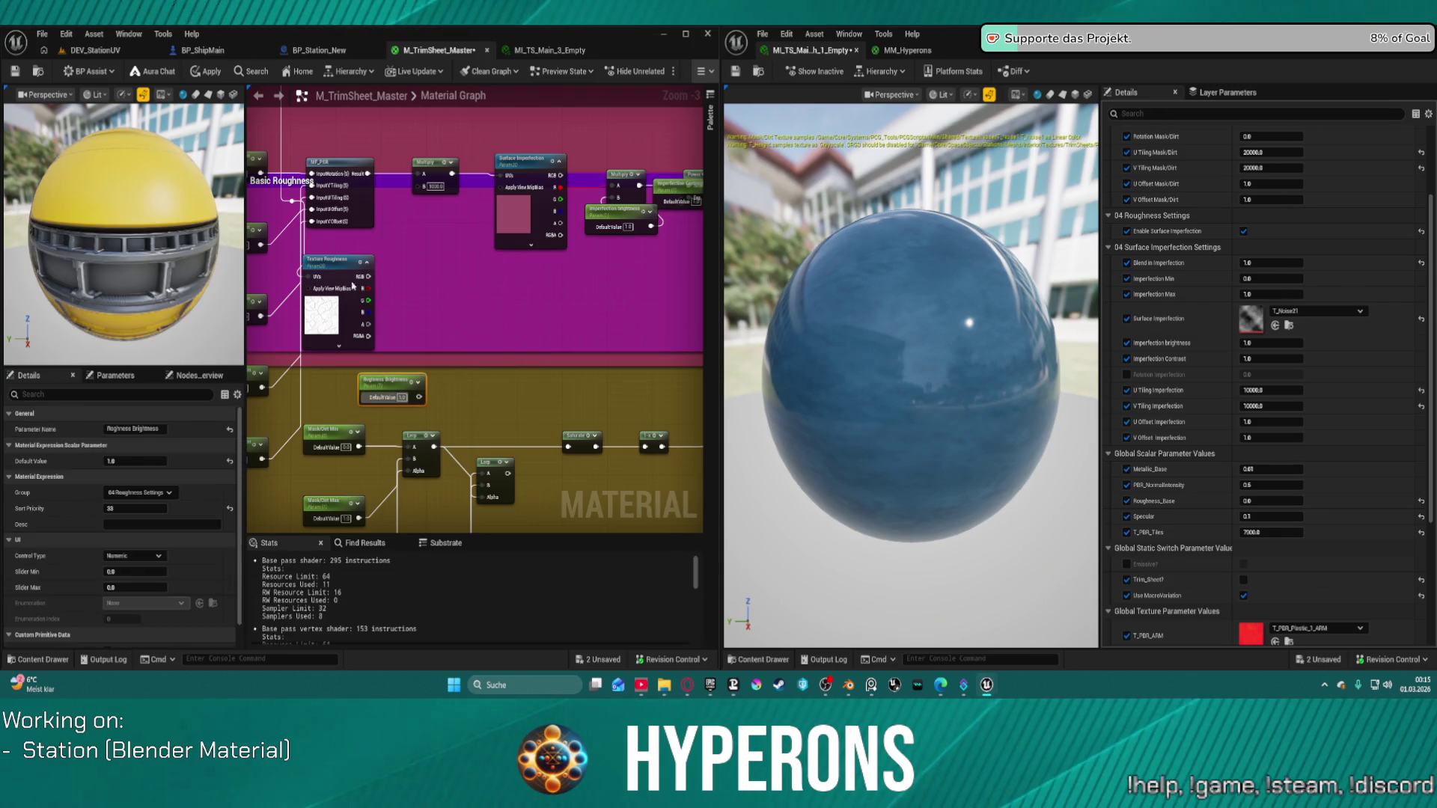
click(334, 272)
key(Delete)
Restore Texture Roughness with Ctrl+Z, move it to the box's top, then delete it.
drag(337, 366, 490, 358)
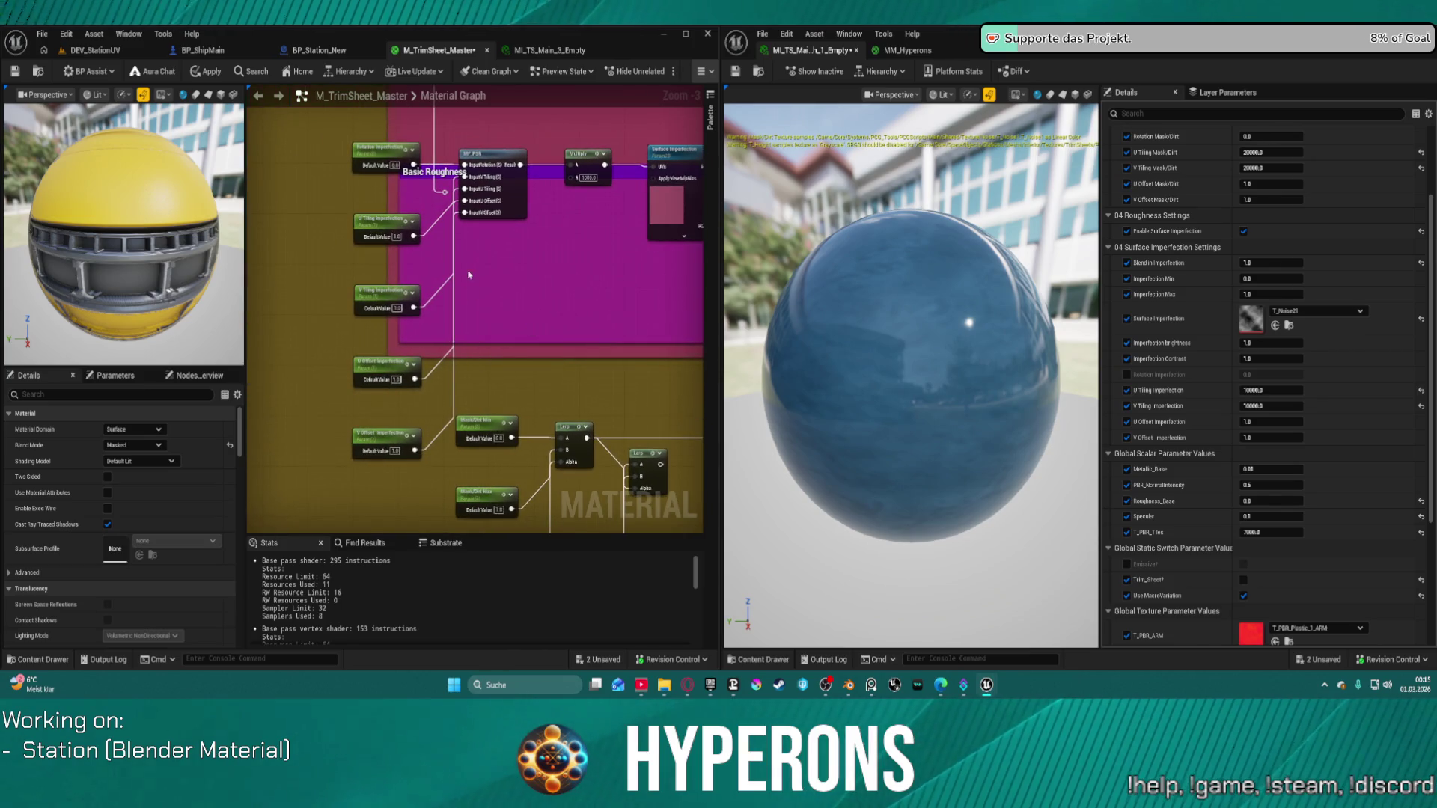
scroll(414, 324, down, 6)
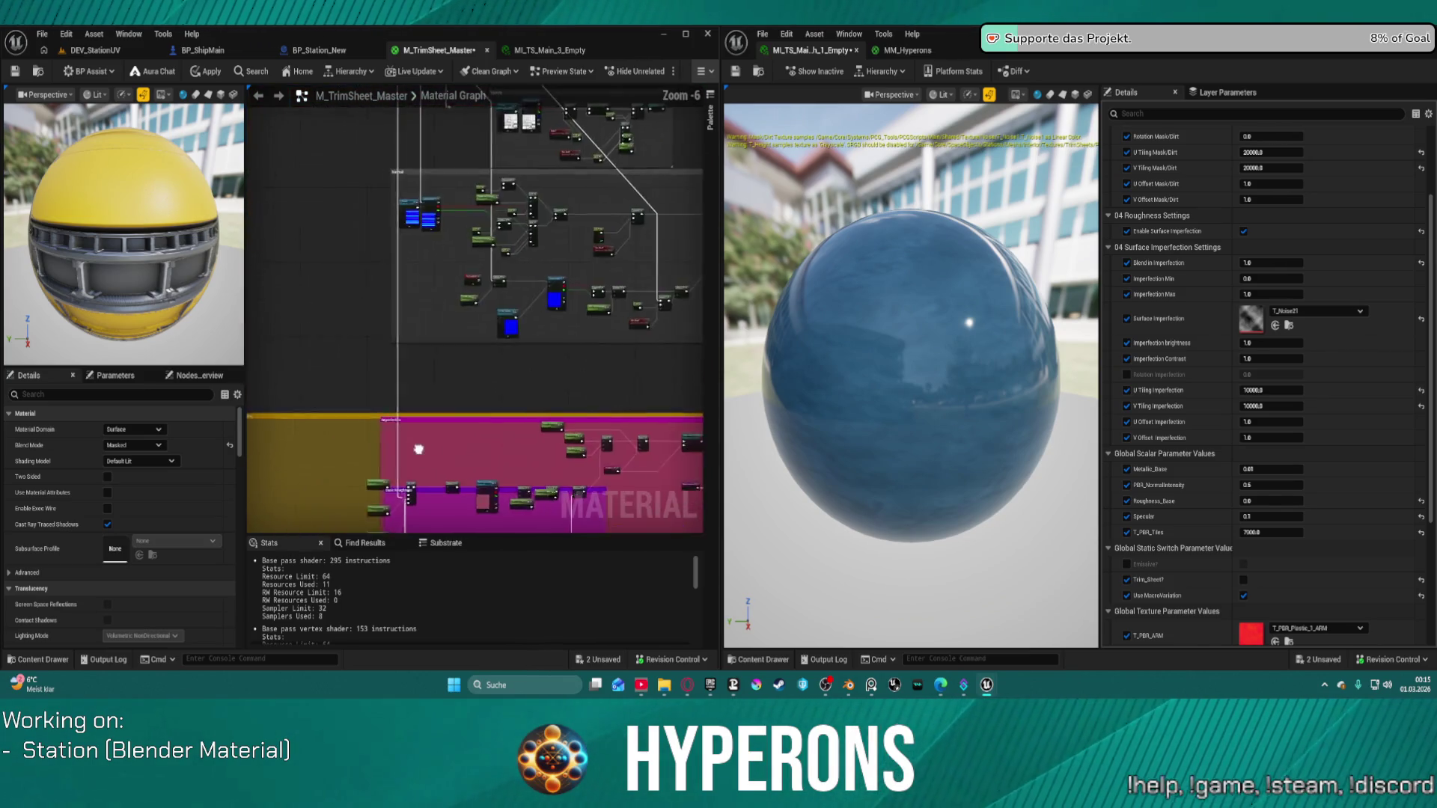
scroll(440, 395, up, 7)
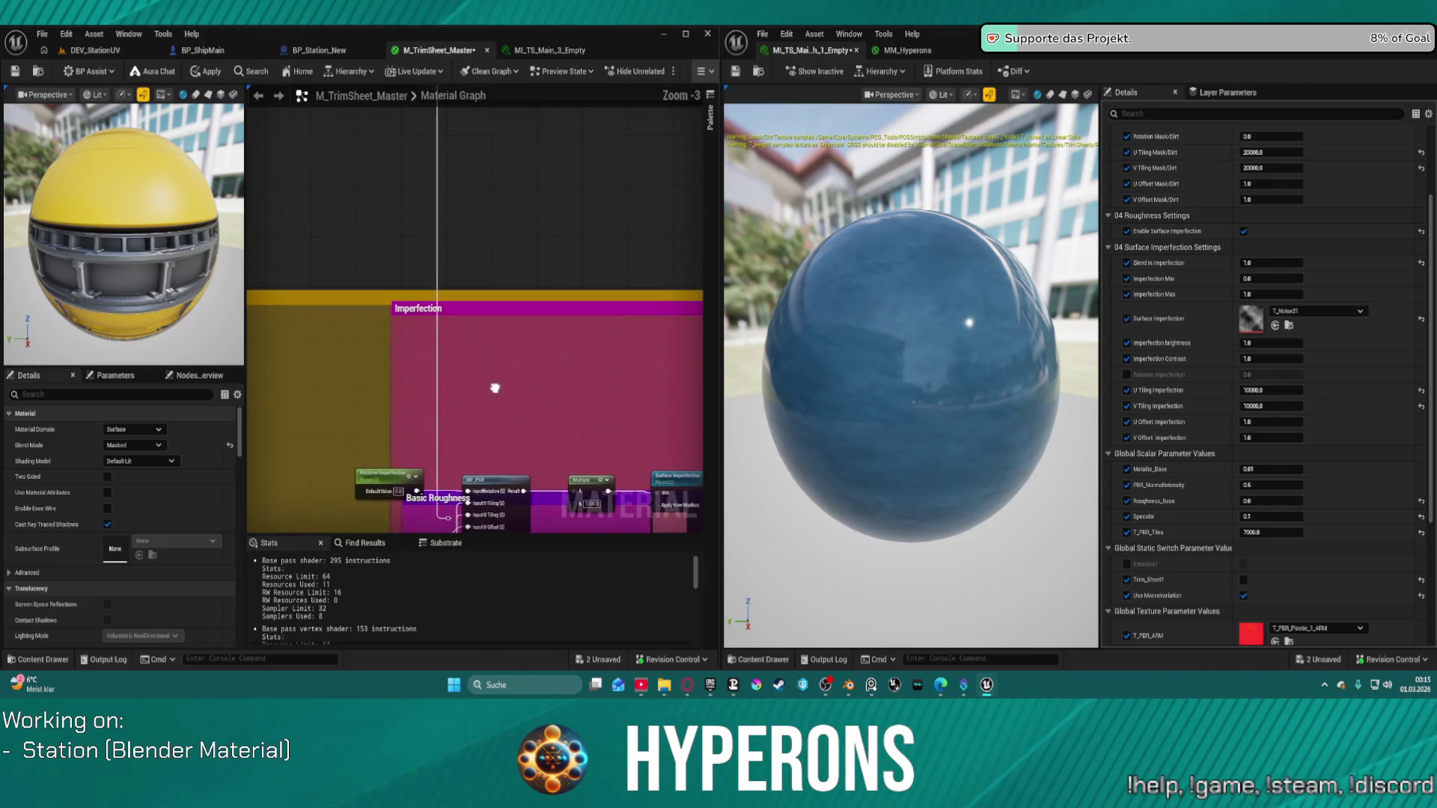
drag(467, 208, 404, 3)
mouse_move(449, 299)
mouse_down()
mouse_move(449, 157)
mouse_move(453, 397)
mouse_up()
scroll(312, 141, down, 2)
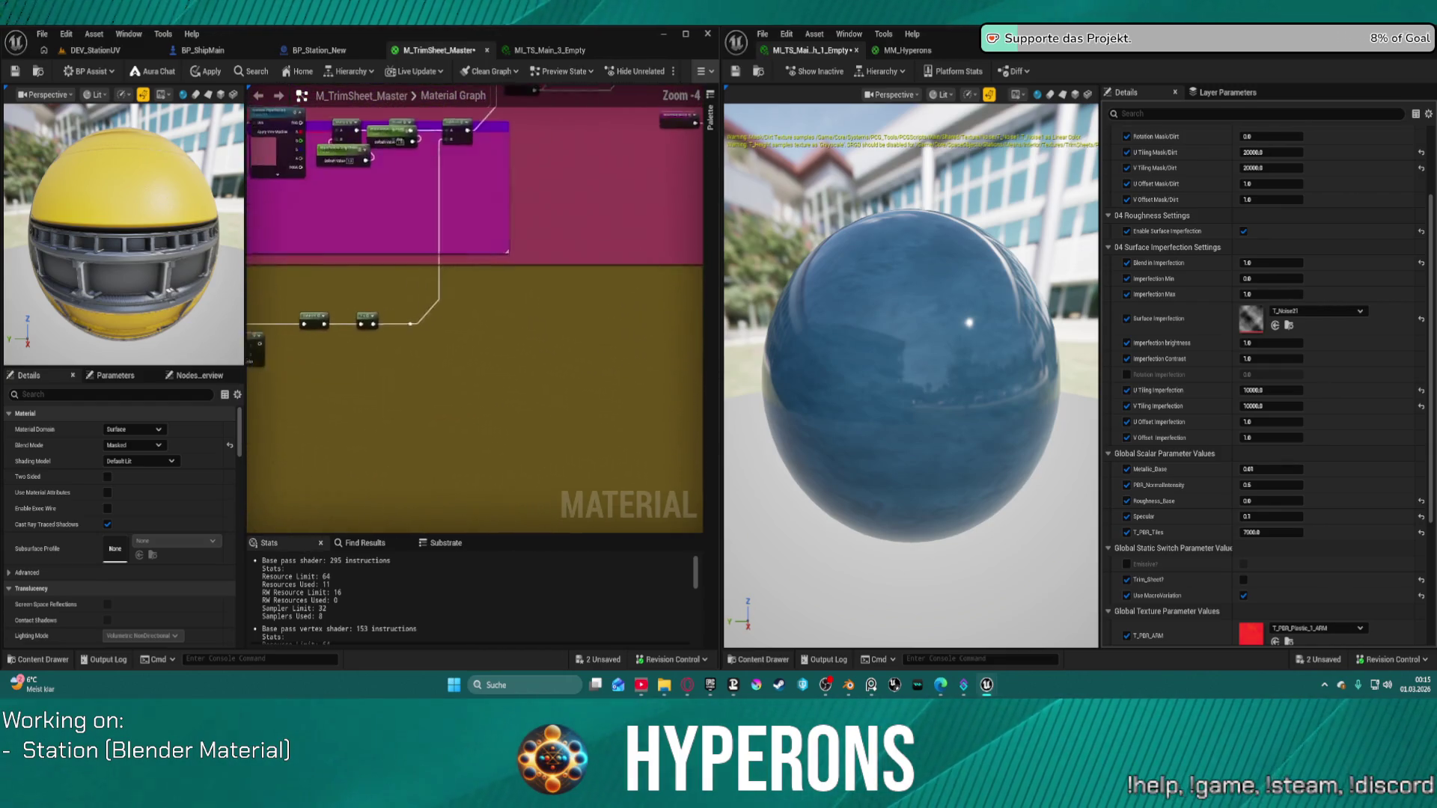
drag(380, 72, 312, 141)
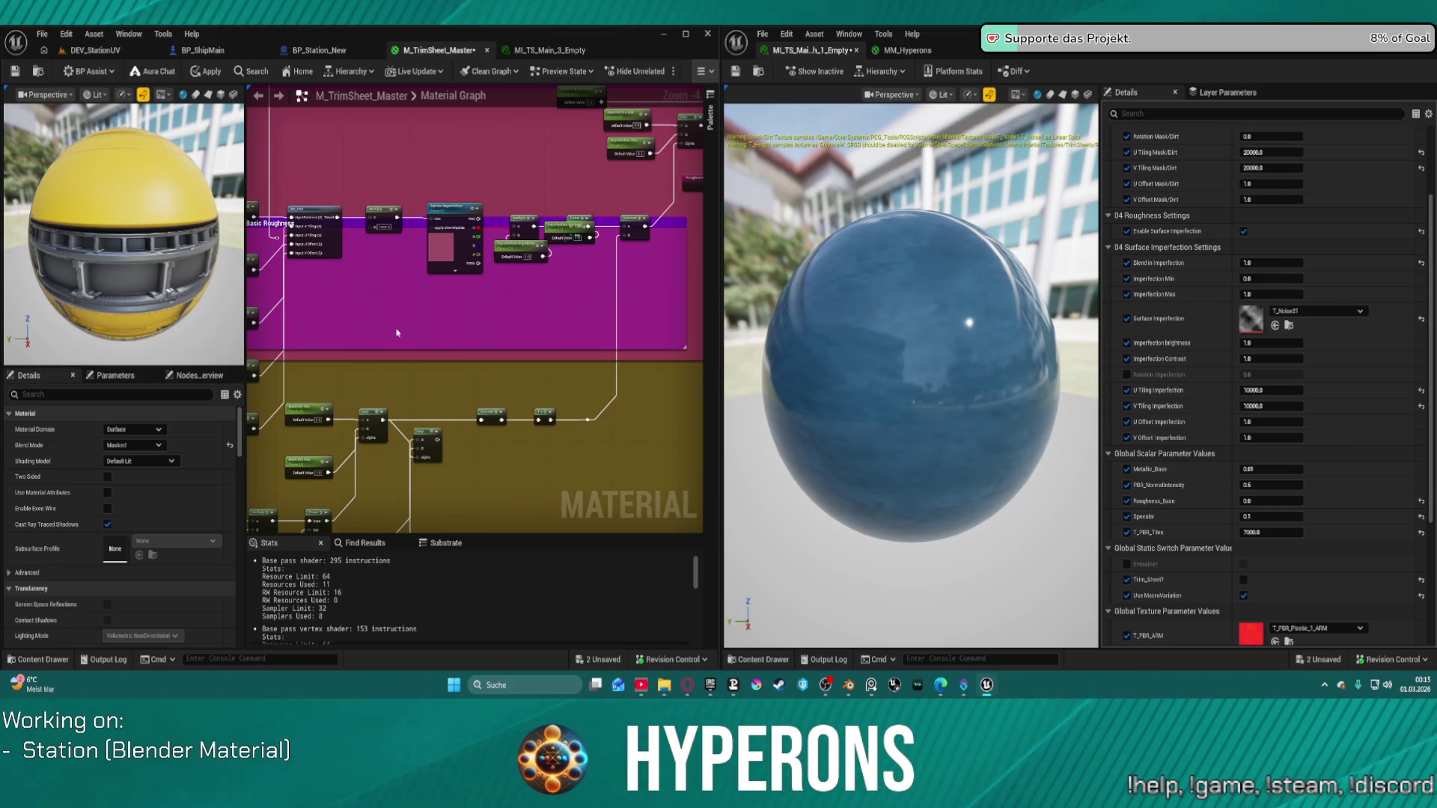
key(ctrl+z)
drag(384, 338, 483, 365)
mouse_move(395, 318)
mouse_down()
mouse_move(441, 299)
mouse_move(395, 166)
mouse_move(420, 154)
mouse_up()
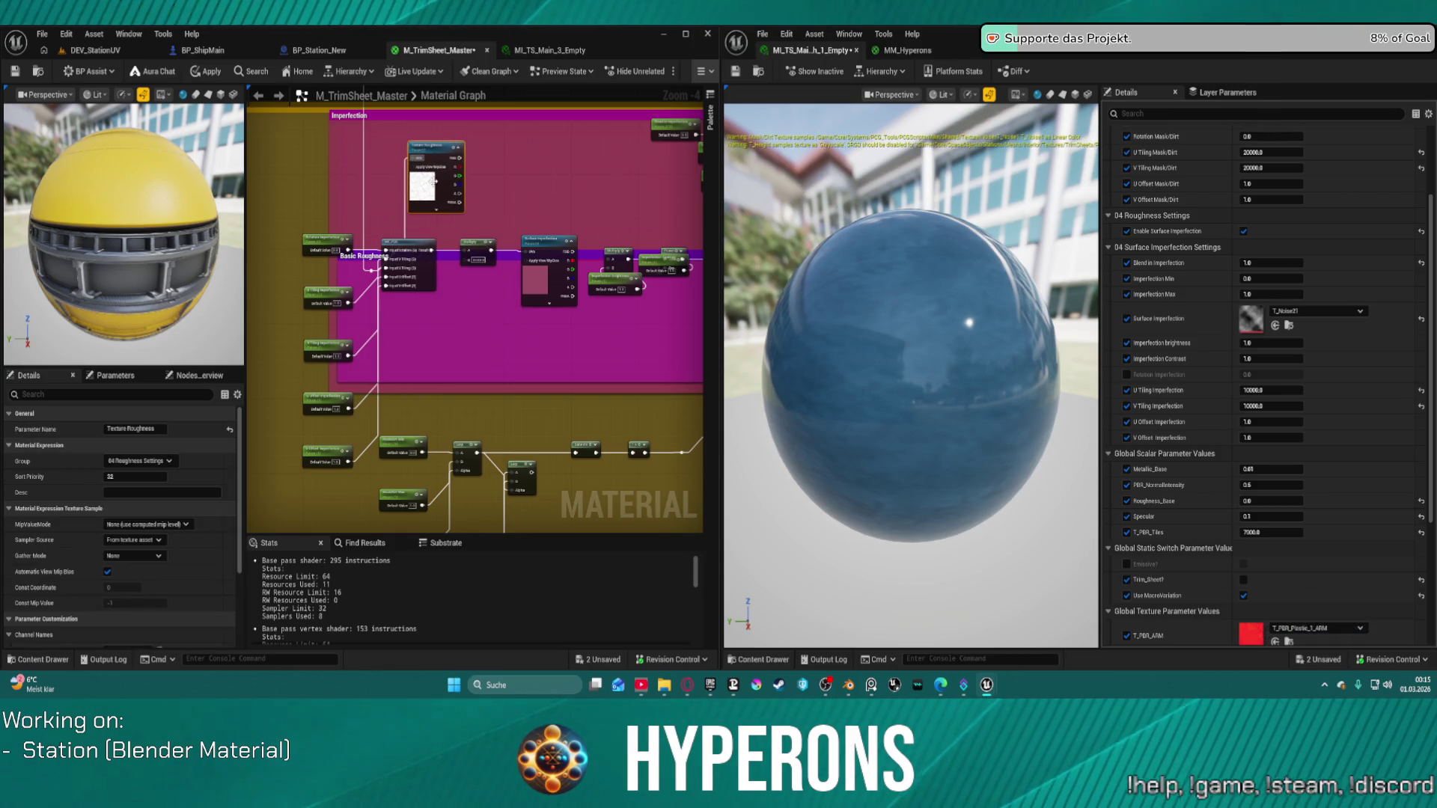
key(Delete)
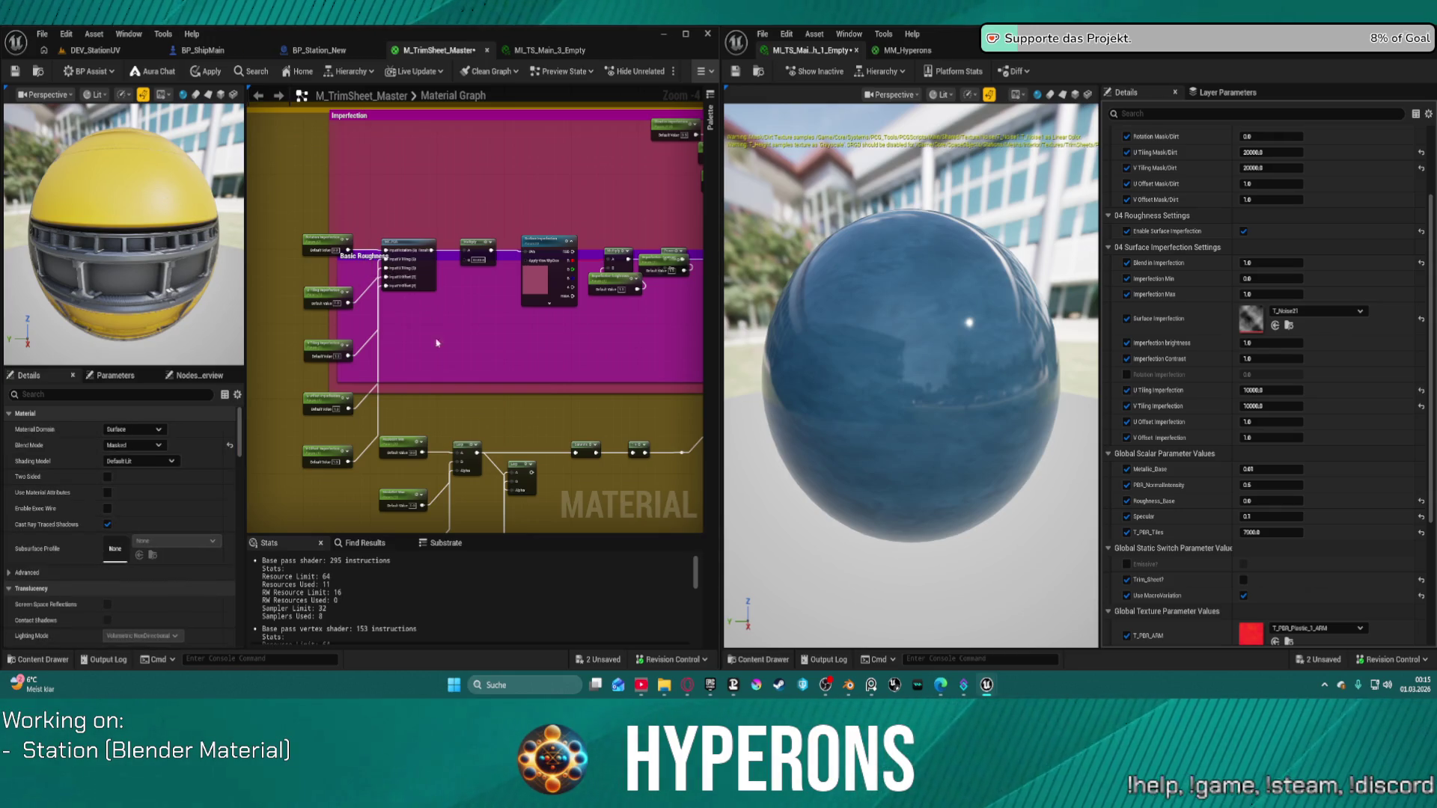
Delete the Basic Roughness comment box.
scroll(355, 405, down, 3)
scroll(458, 315, up, 1)
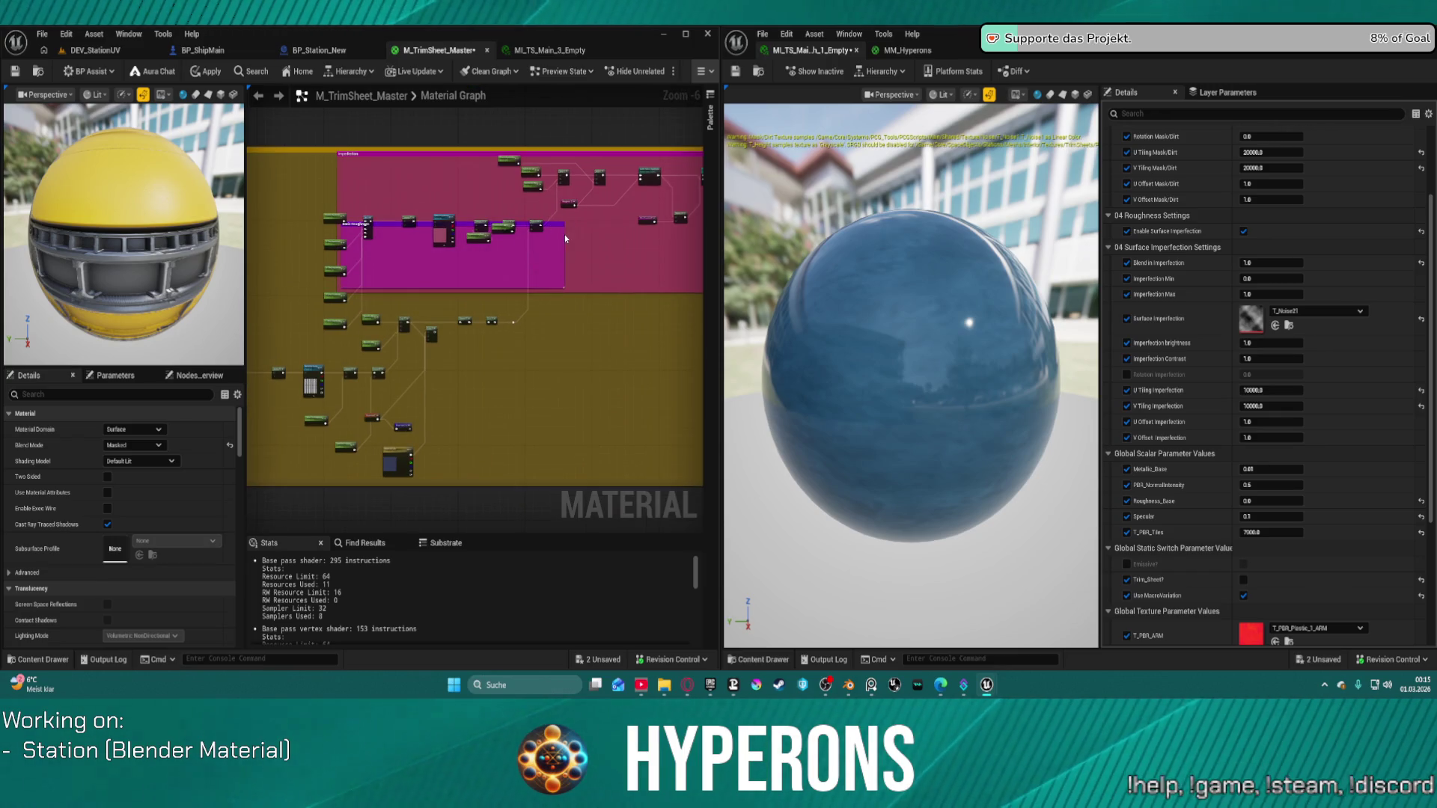
click(563, 278)
key(Delete)
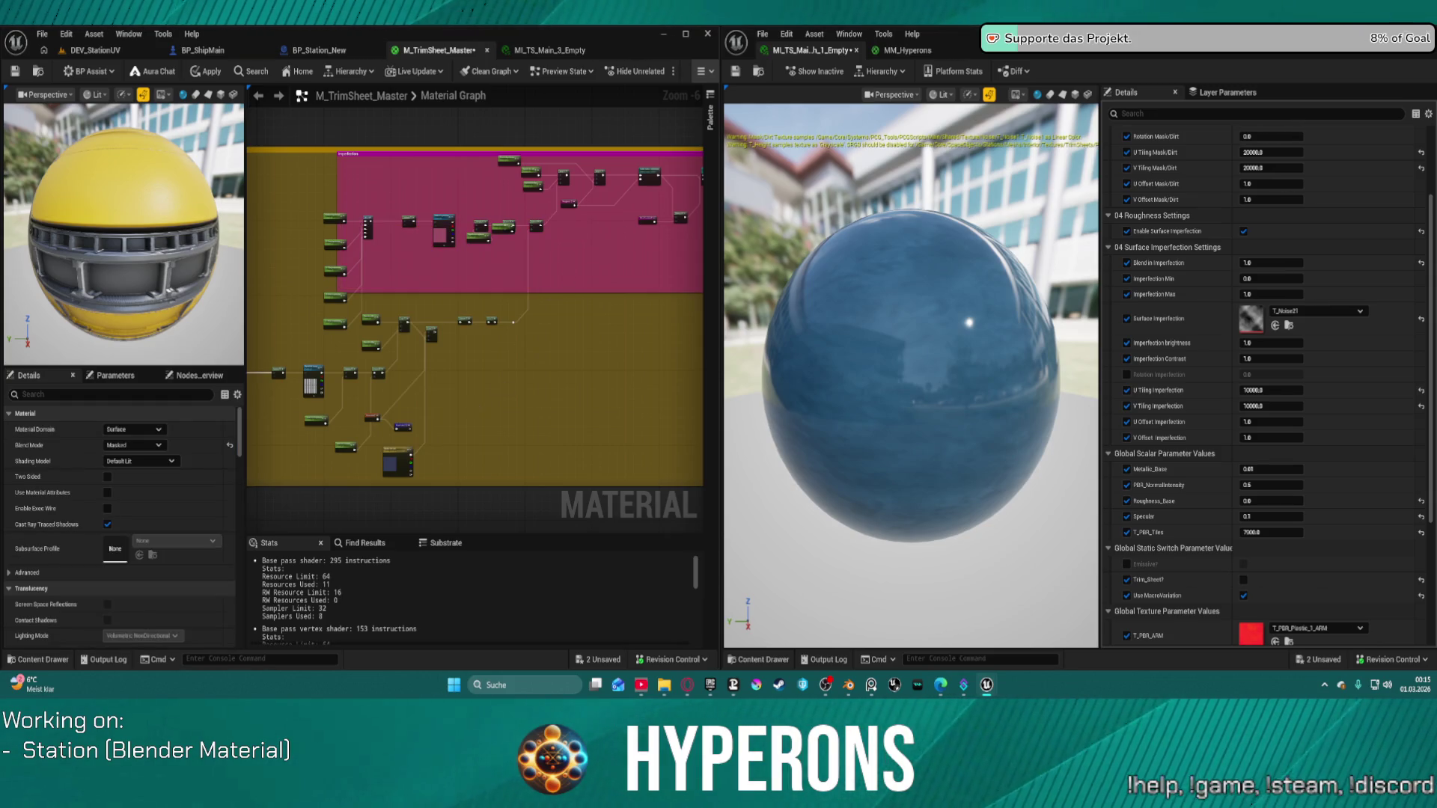
scroll(532, 285, up, 3)
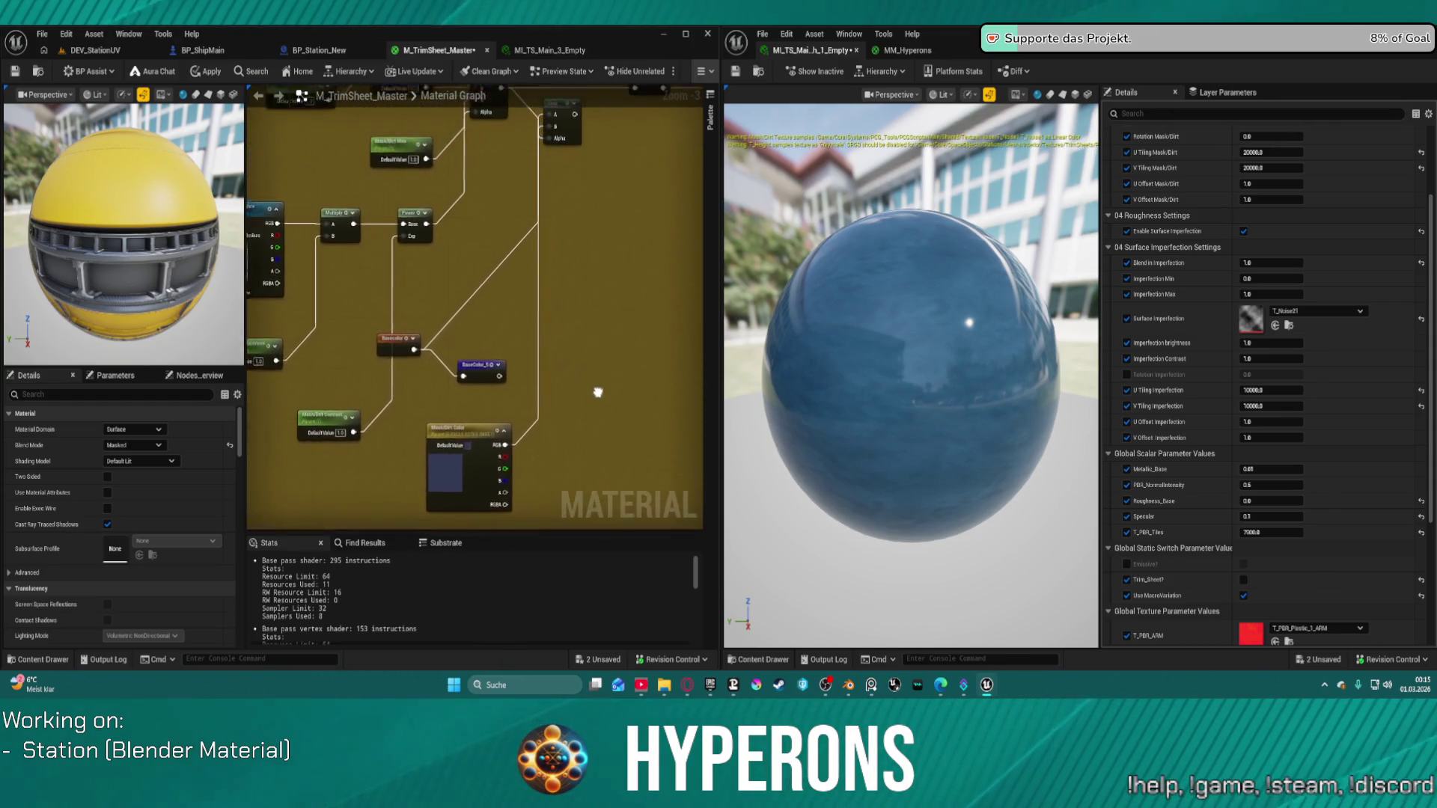
Move Basecolor up, BaseColor_S up and right, and the Lerp down near Mask/Dirt Color.
click(475, 373)
mouse_move(390, 351)
mouse_down()
mouse_move(408, 305)
mouse_move(369, 174)
mouse_up()
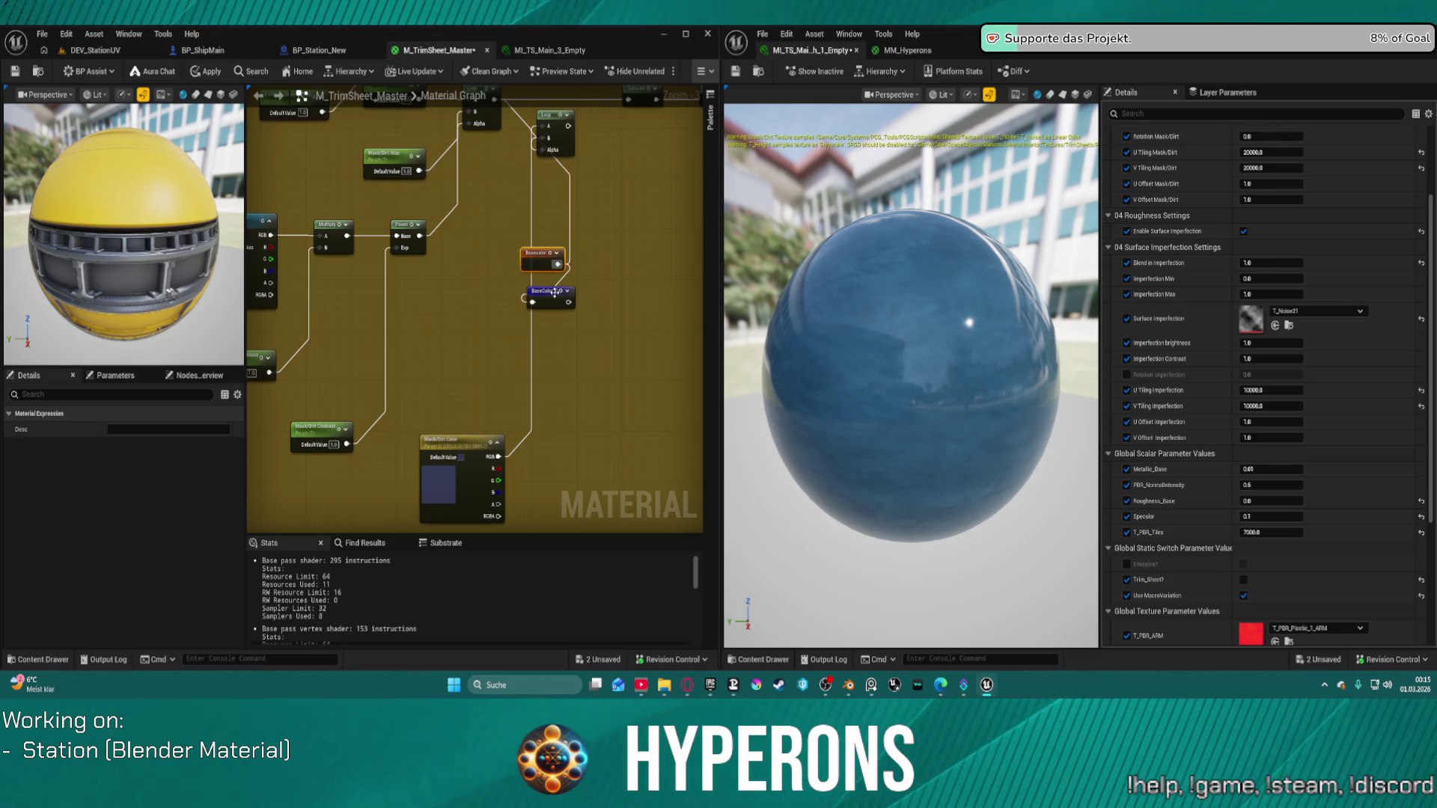
drag(555, 293, 622, 267)
mouse_move(564, 136)
mouse_down()
mouse_move(487, 303)
mouse_move(566, 357)
mouse_up()
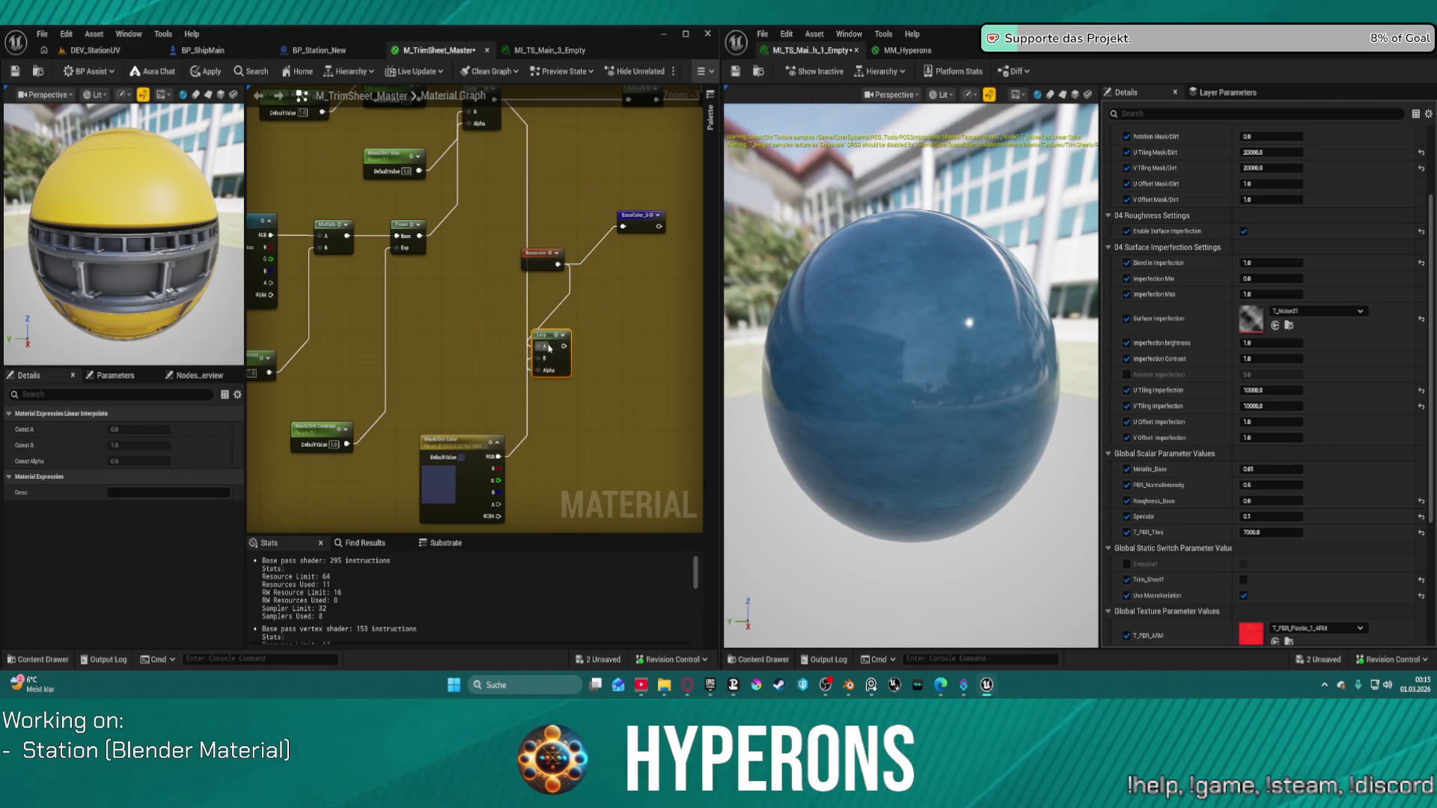
Nudge the Mask/Dirt Color node into position beside the Lerp.
scroll(483, 325, down, 4)
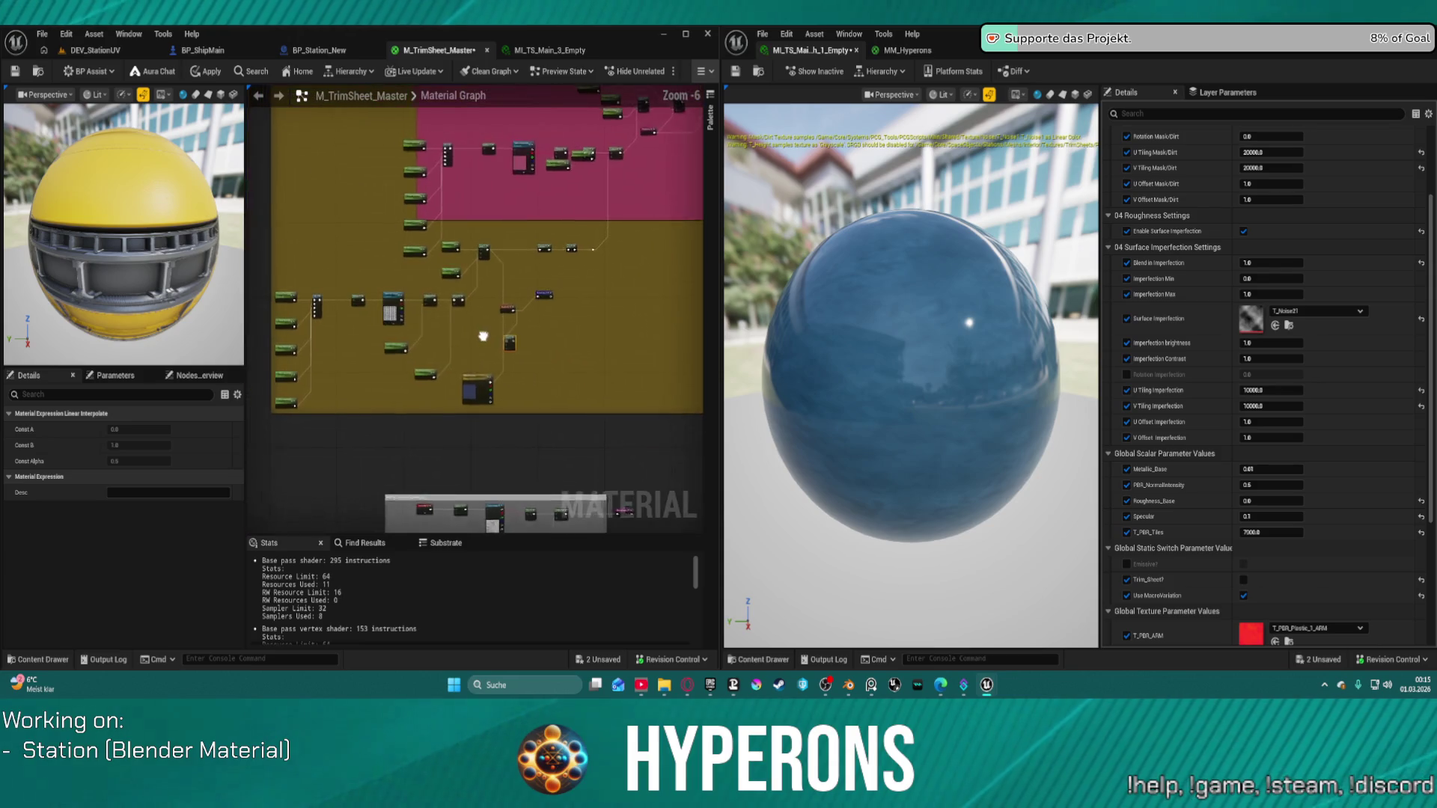
scroll(534, 362, up, 5)
right_click(542, 353)
click(479, 396)
mouse_move(409, 441)
mouse_down()
mouse_move(464, 221)
mouse_move(471, 116)
mouse_move(398, 432)
mouse_up()
scroll(456, 402, down, 4)
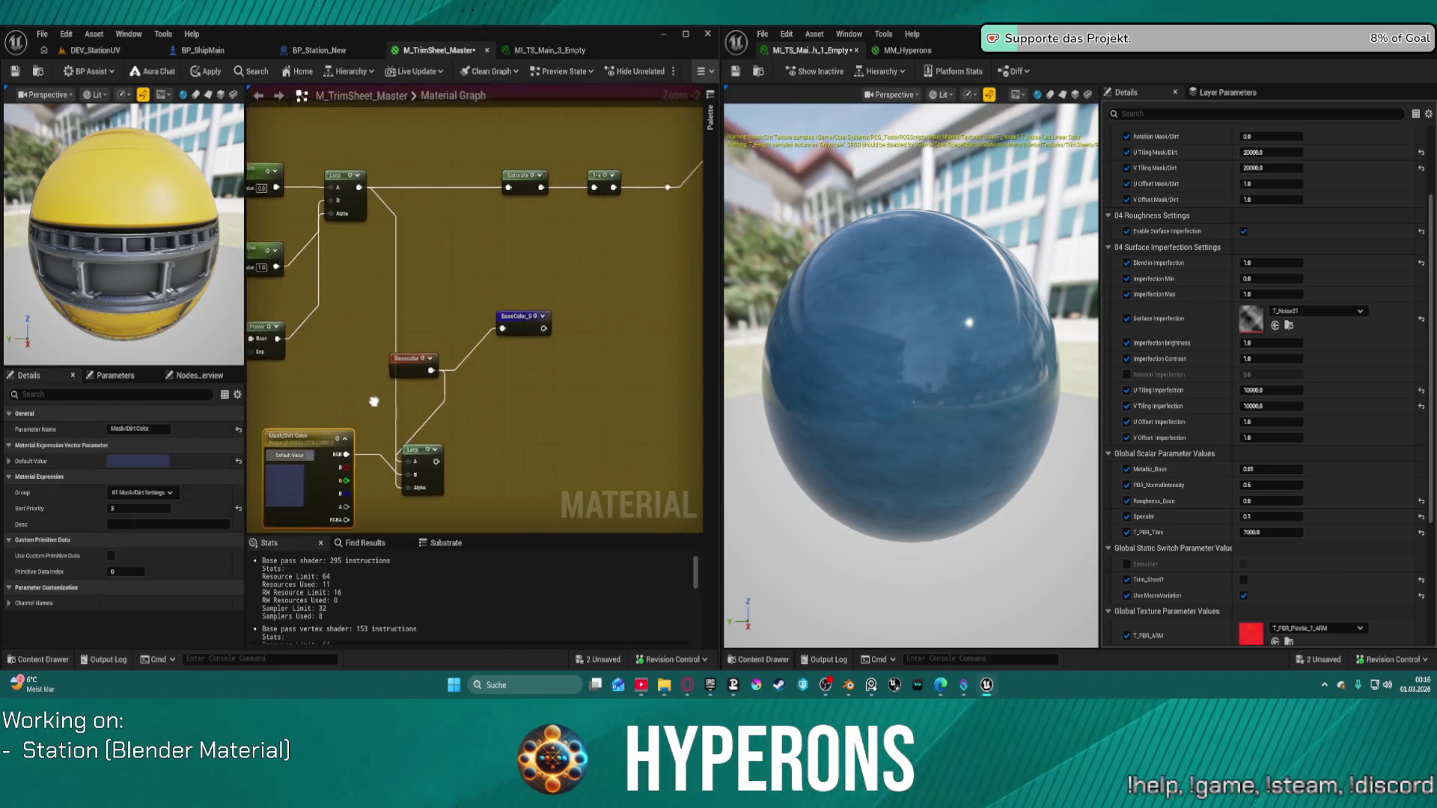
scroll(423, 346, up, 3)
mouse_move(423, 345)
mouse_down()
mouse_move(437, 290)
mouse_move(386, 365)
mouse_up()
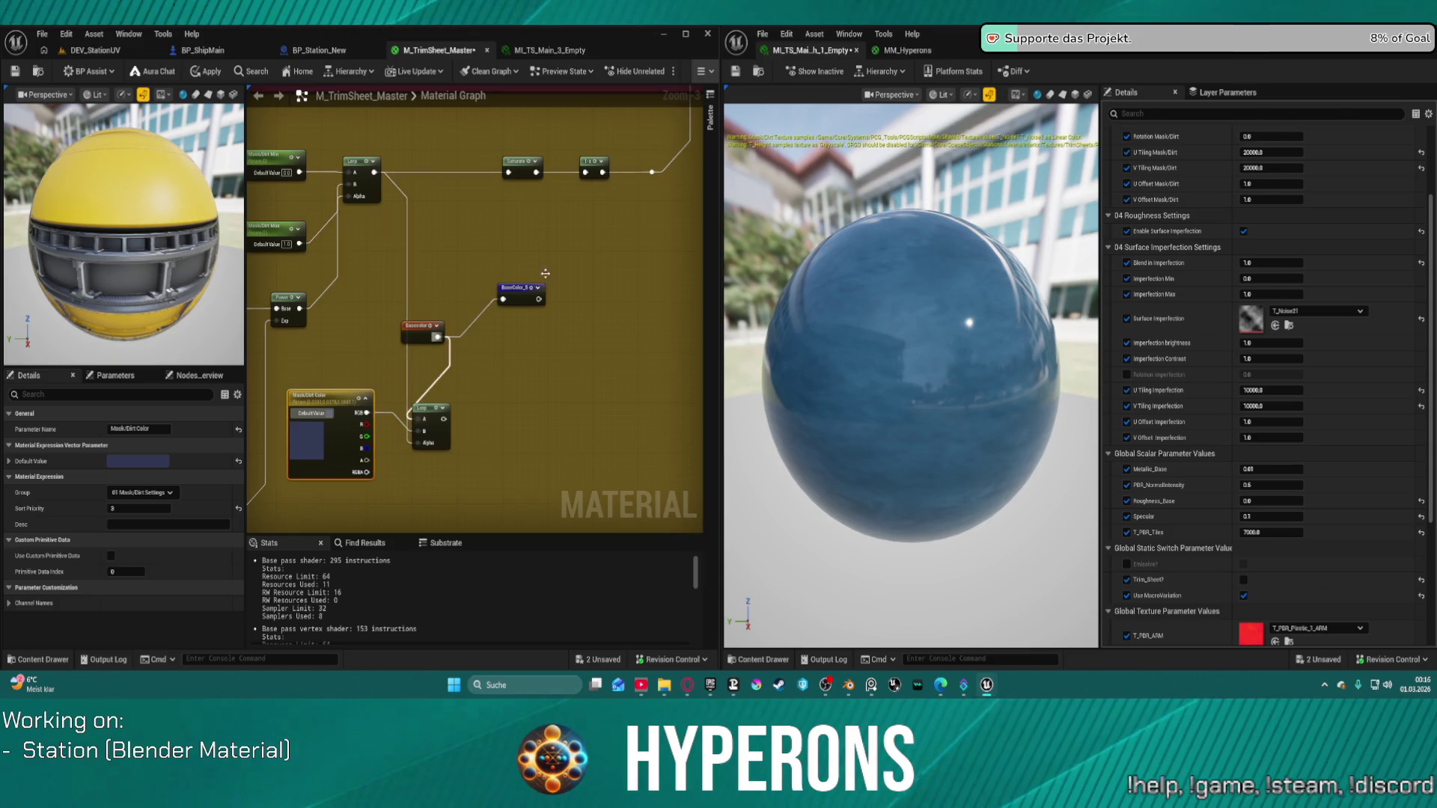
Review the regrouped color nodes in the magenta comment area, then view DEV_StationUV.
scroll(599, 254, down, 3)
mouse_move(631, 263)
mouse_down()
mouse_move(590, 247)
mouse_move(569, 143)
mouse_move(482, 384)
mouse_move(571, 311)
mouse_move(524, 363)
mouse_up()
scroll(524, 363, up, 2)
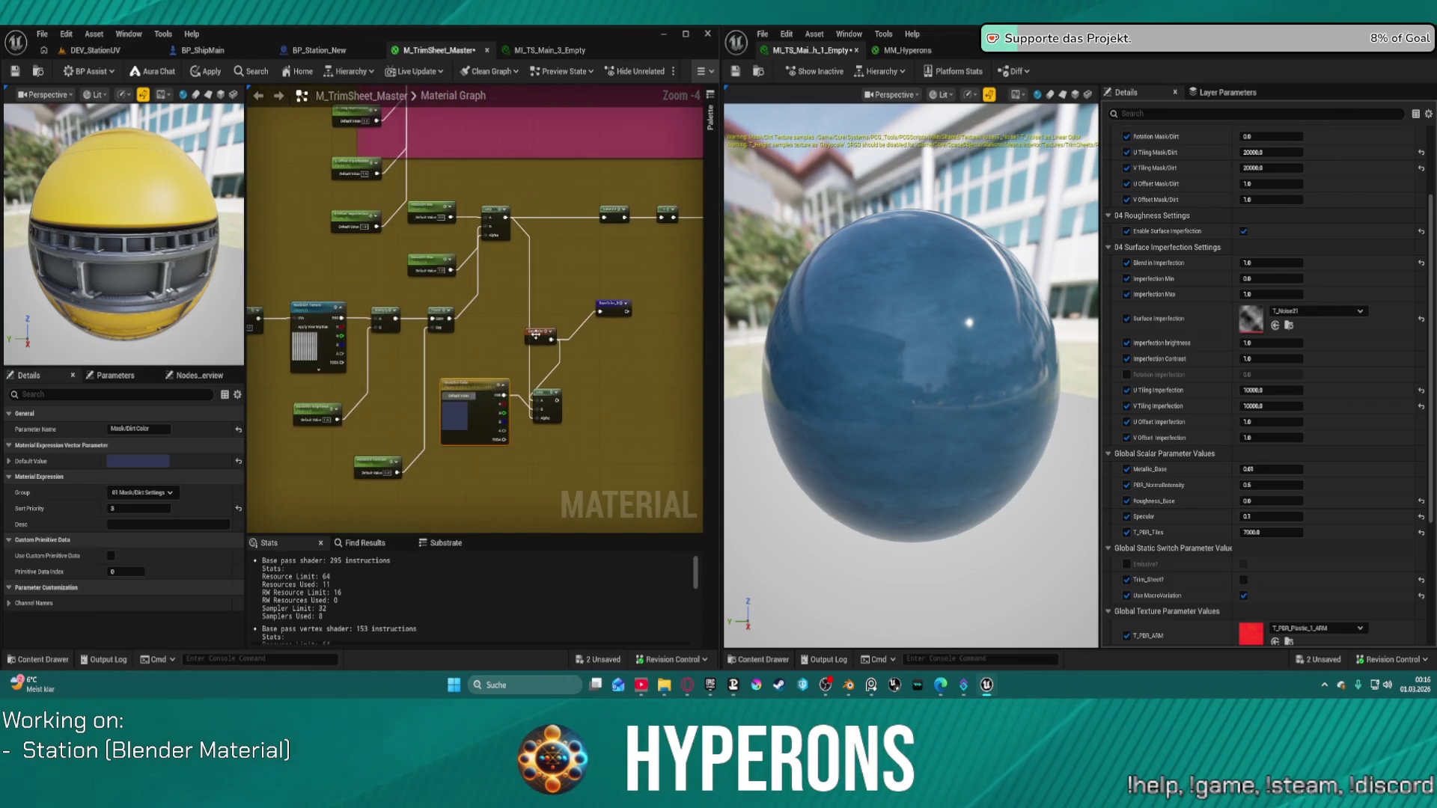
scroll(536, 335, down, 7)
mouse_move(536, 335)
mouse_down()
mouse_move(542, 167)
mouse_move(481, 247)
mouse_move(432, 360)
mouse_move(431, 521)
mouse_move(455, 633)
mouse_up()
scroll(433, 360, down, 1)
scroll(647, 281, up, 7)
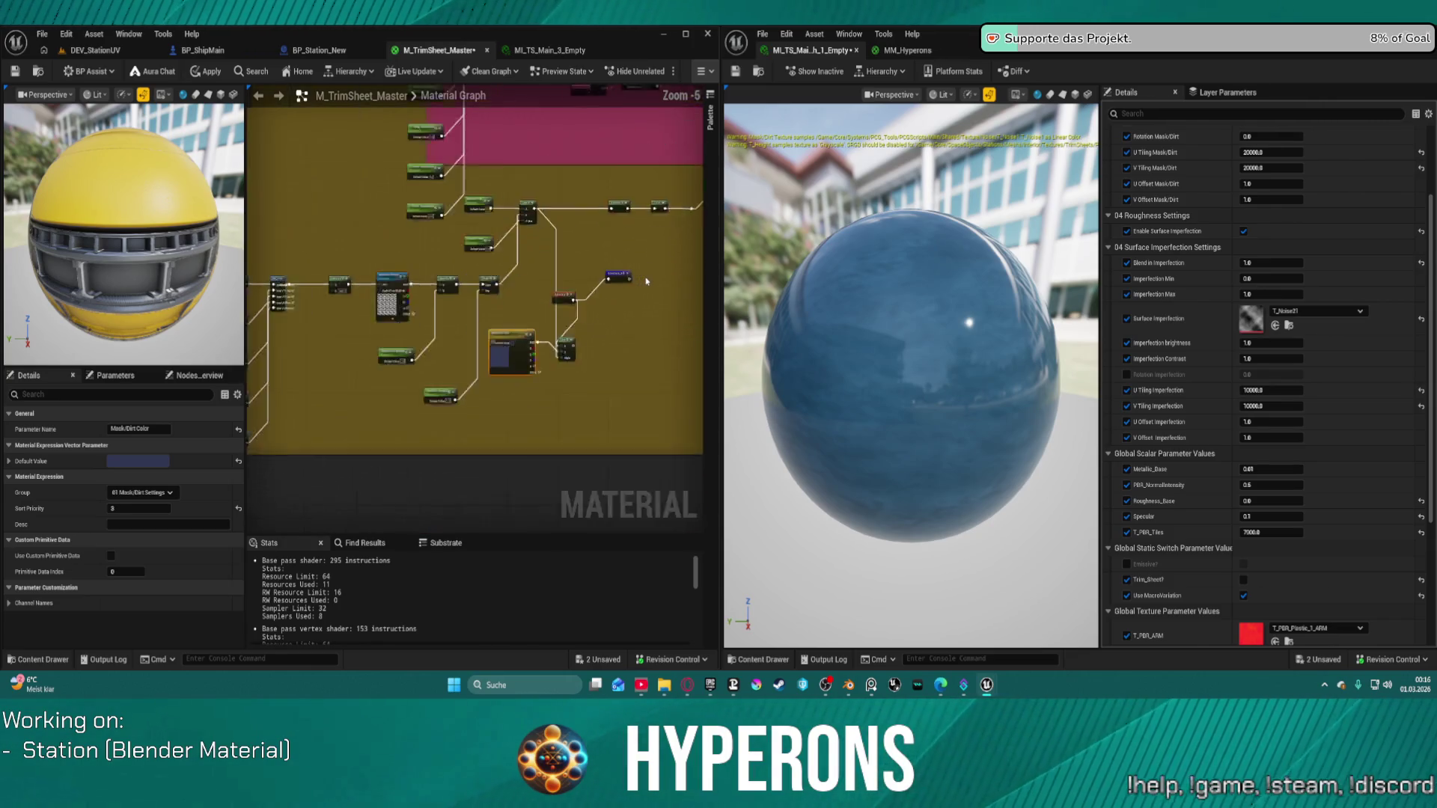
scroll(647, 282, up, 3)
mouse_move(646, 282)
mouse_down()
mouse_move(347, 401)
mouse_move(562, 342)
mouse_up()
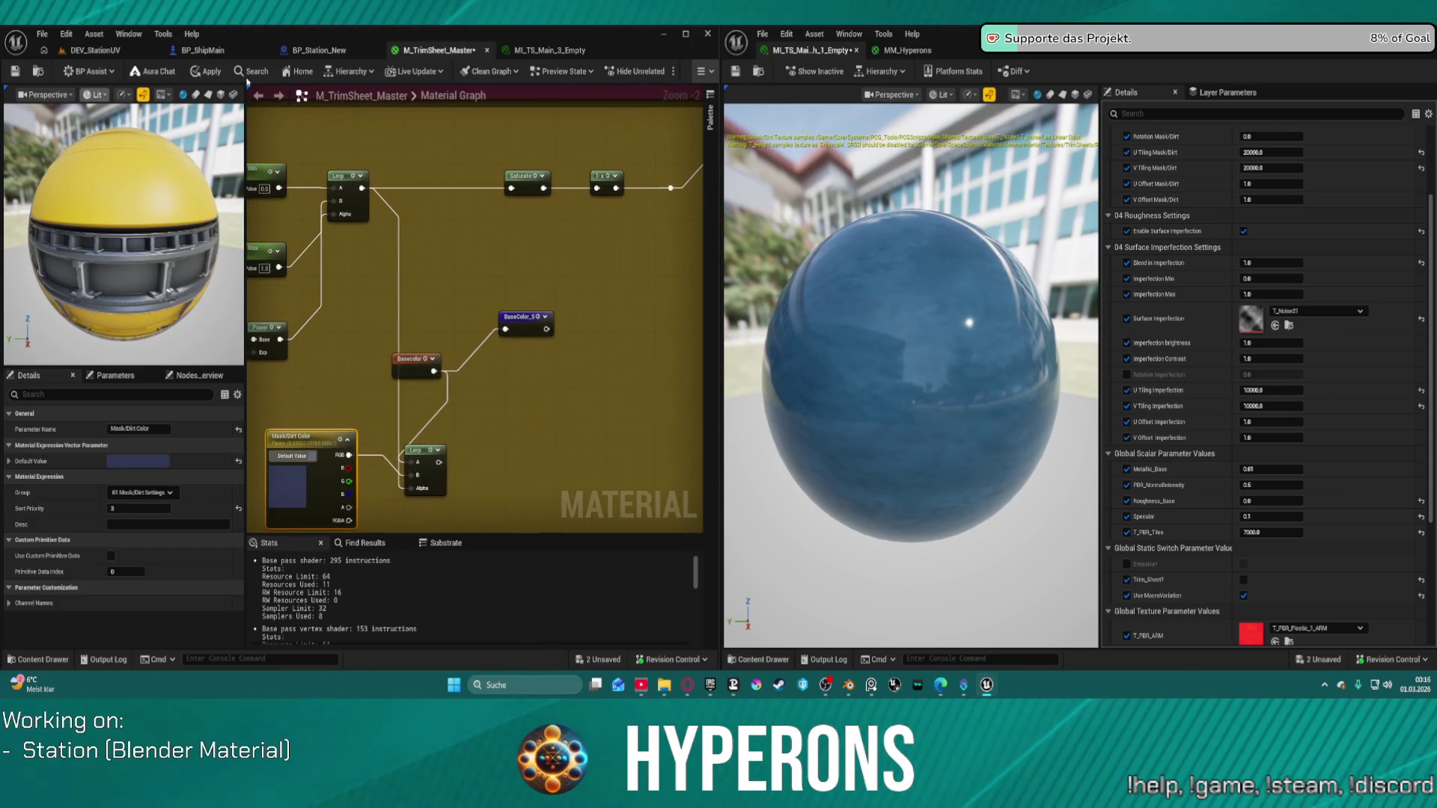
click(116, 56)
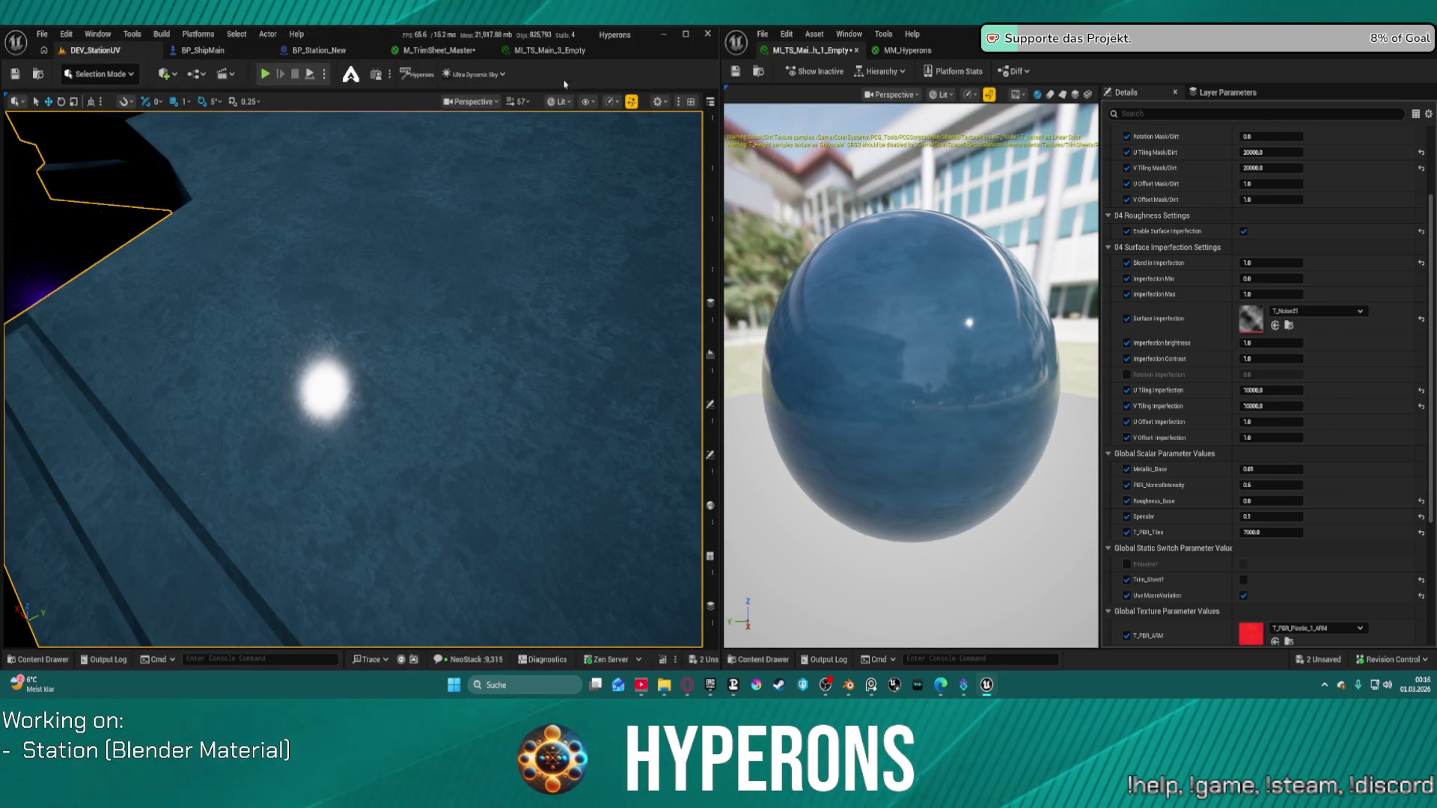
scroll(1273, 299, up, 3)
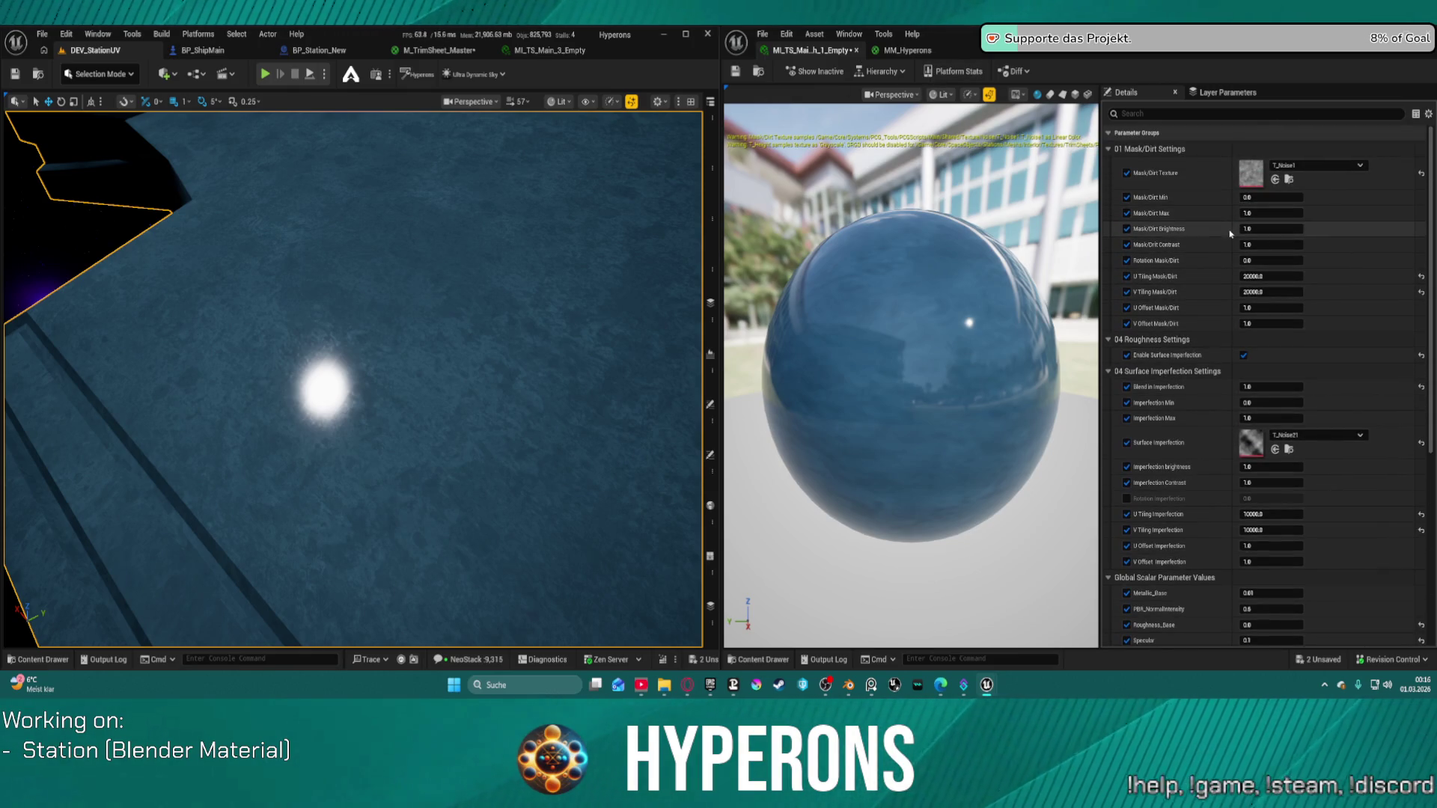
scroll(1262, 298, down, 2)
scroll(1265, 322, down, 2)
click(1243, 589)
click(1243, 589)
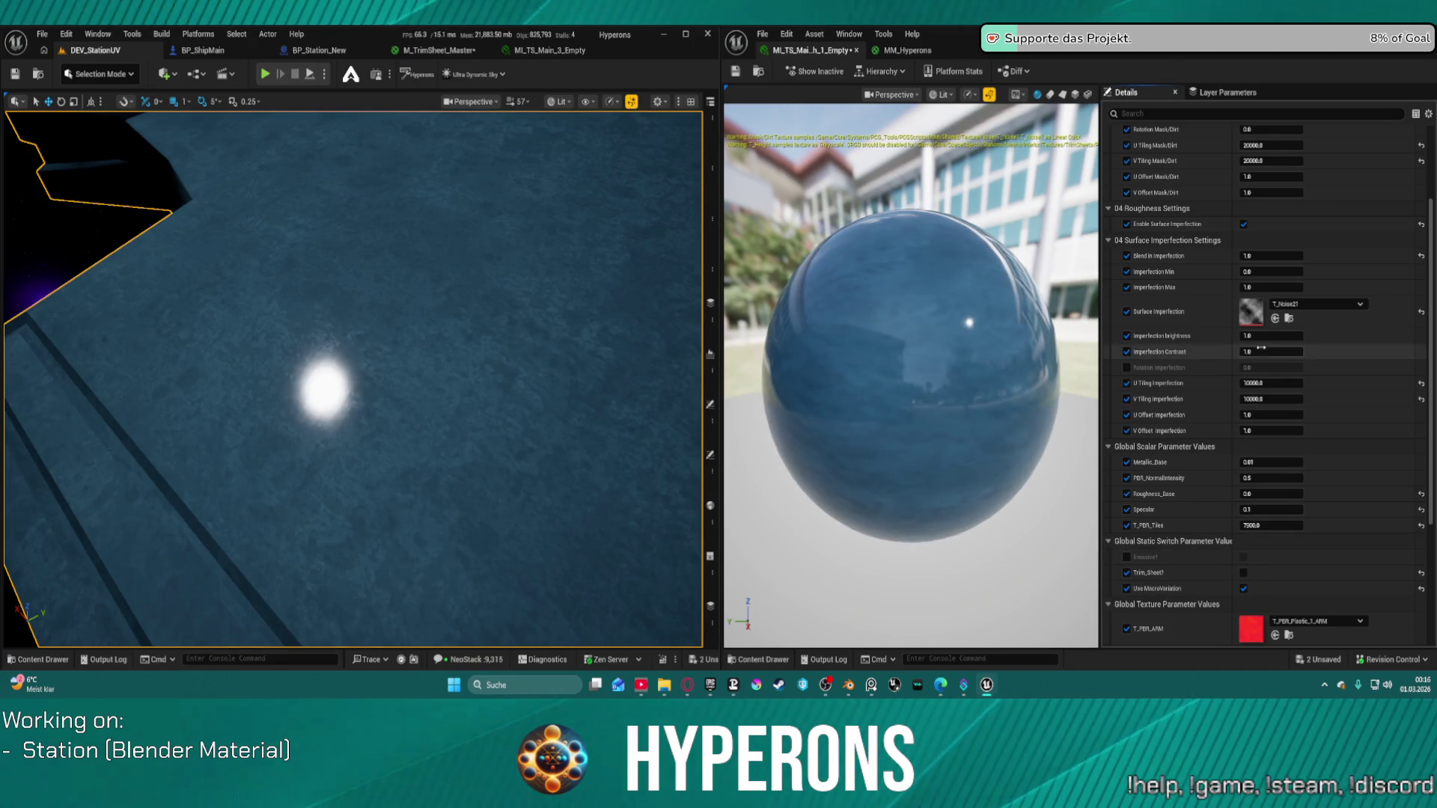
scroll(1257, 314, up, 3)
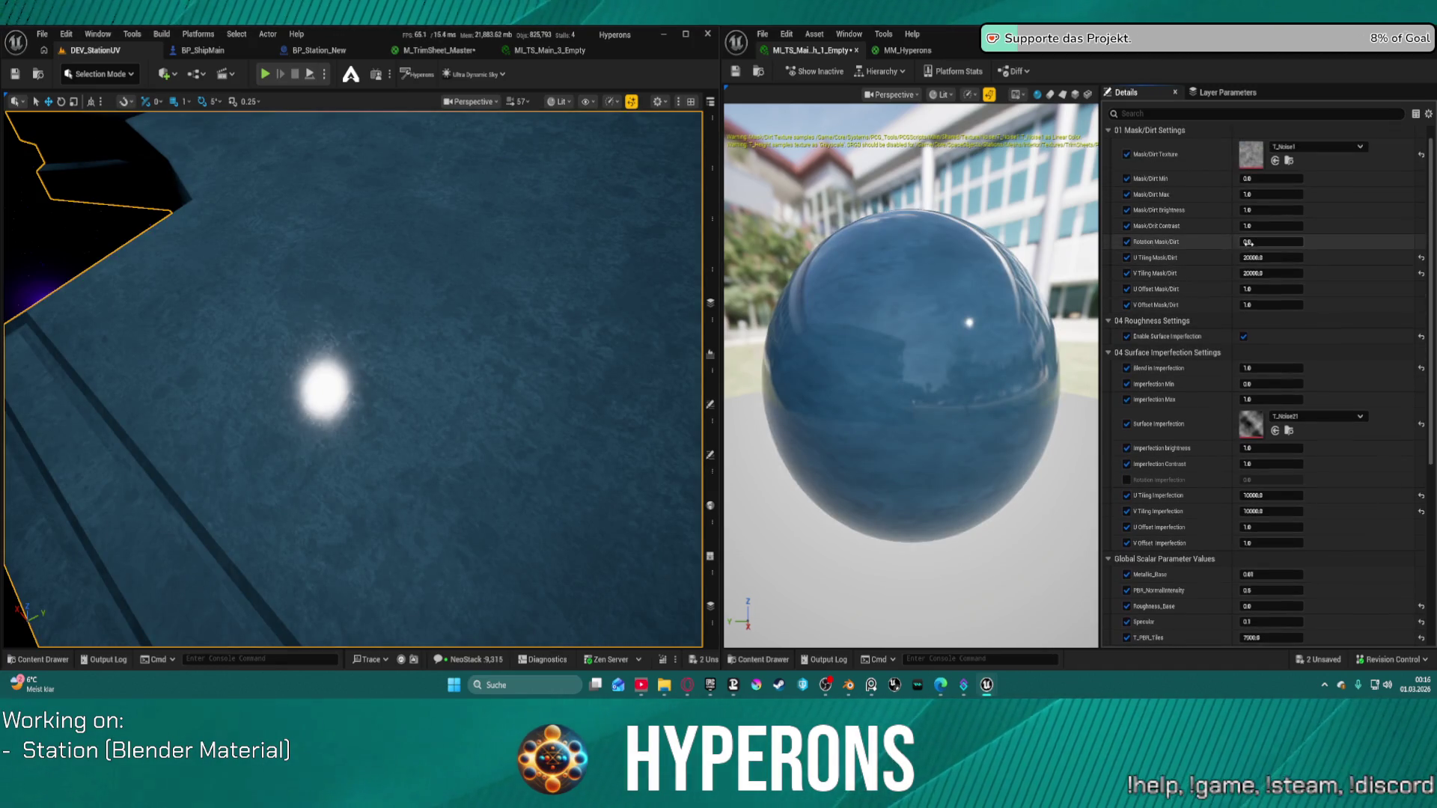
scroll(1249, 242, up, 1)
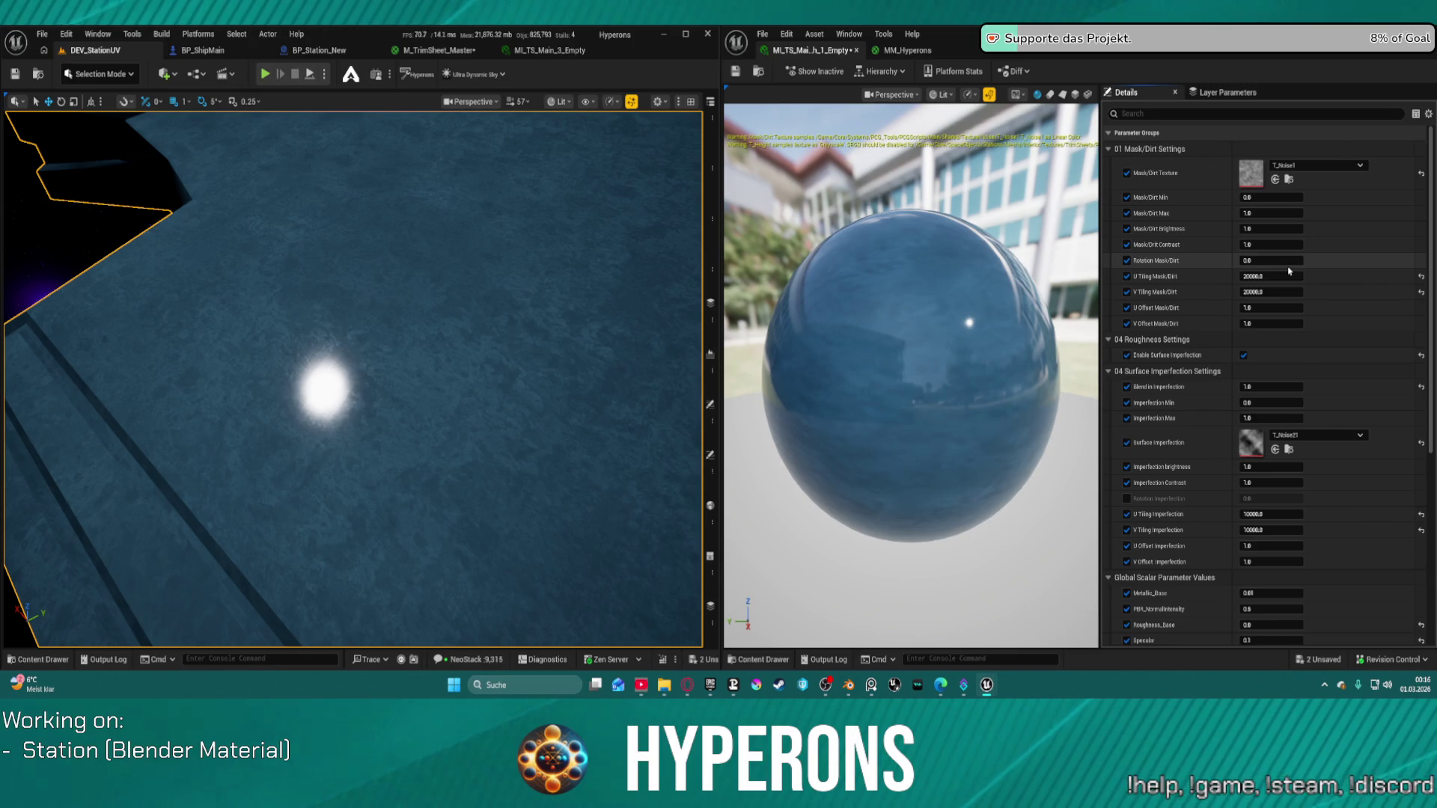
mouse_move(513, 476)
mouse_down()
mouse_move(499, 419)
mouse_move(449, 413)
mouse_up()
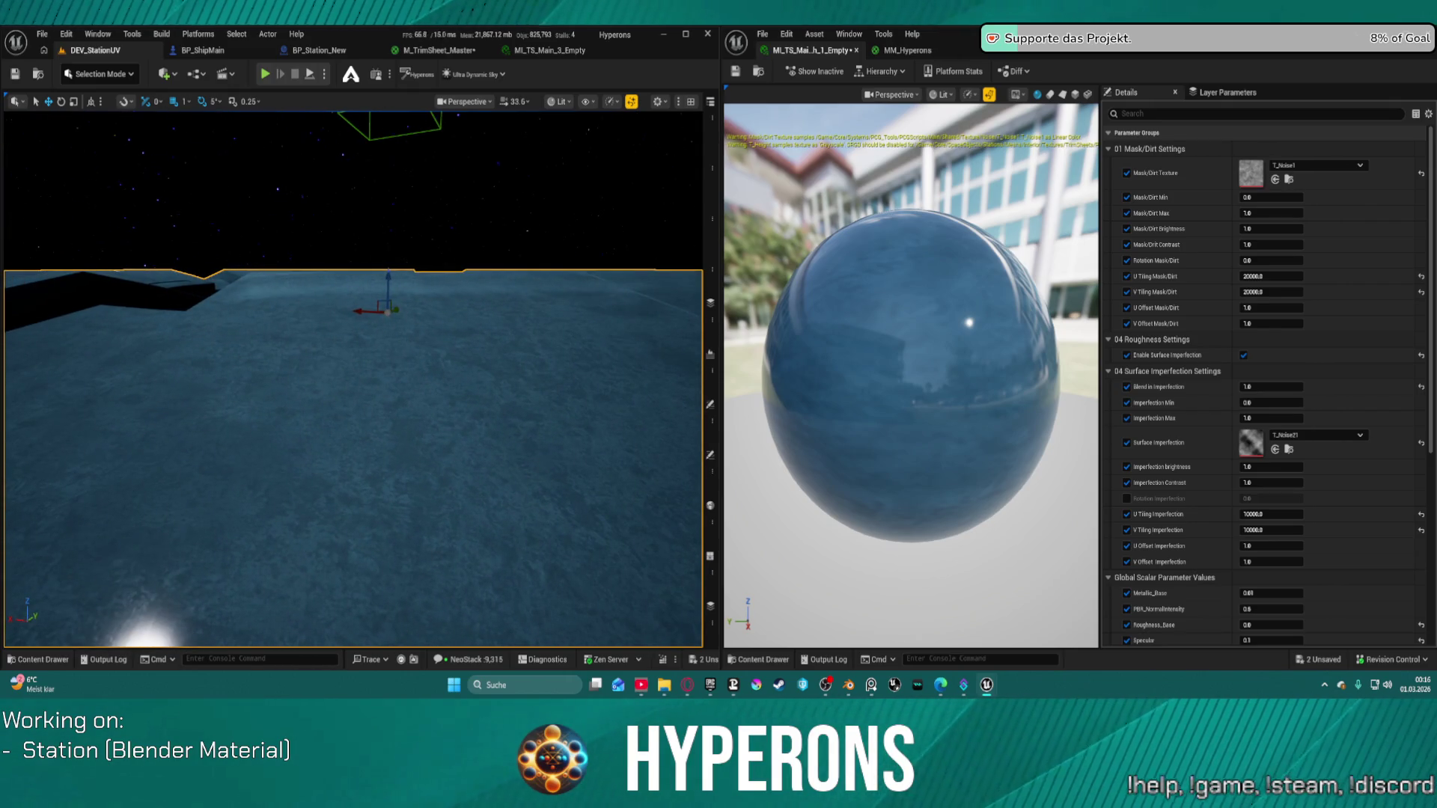
Undo the last two node moves and restore the deleted comment box, then save.
click(459, 52)
key(ctrl+z)
scroll(449, 404, down, 5)
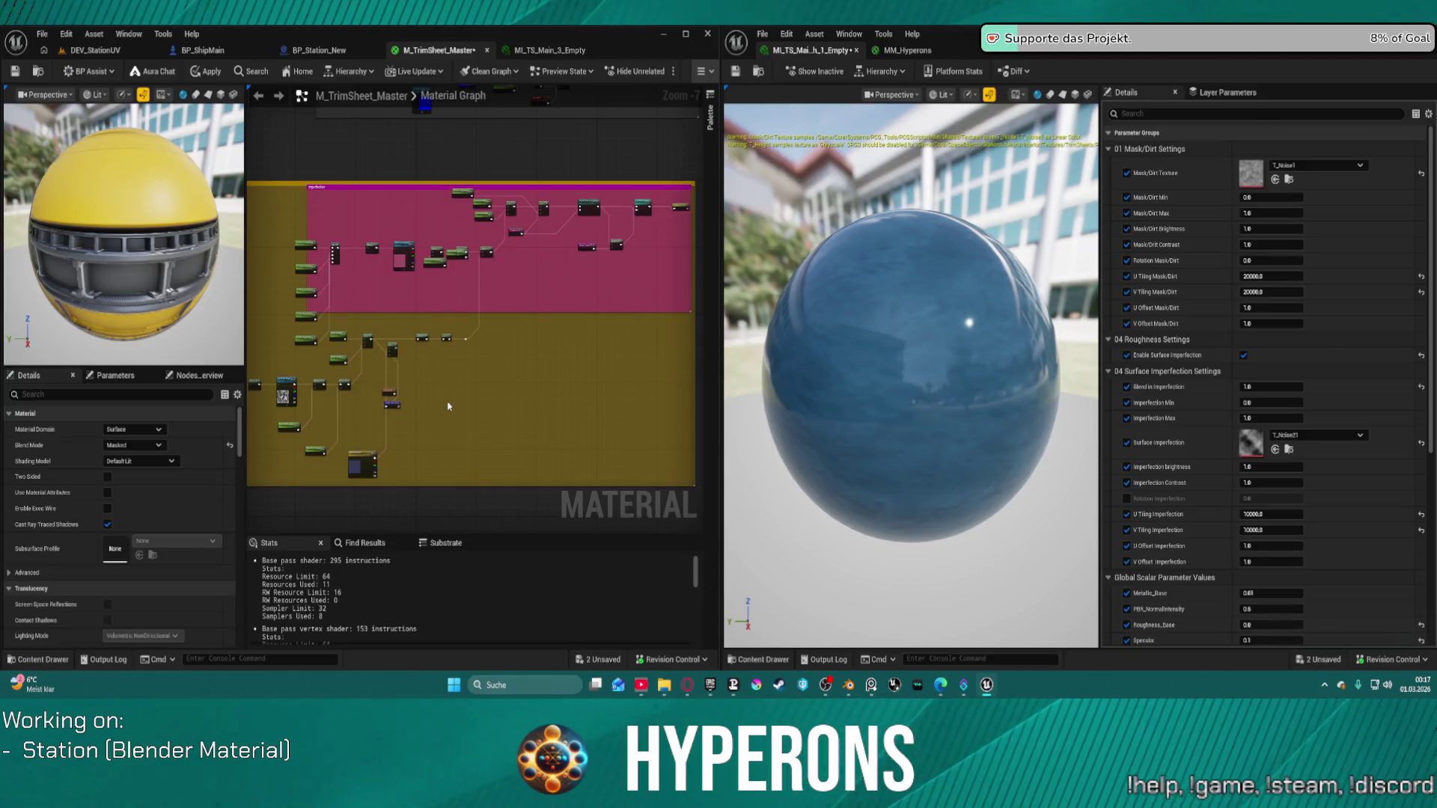
key(ctrl+z)
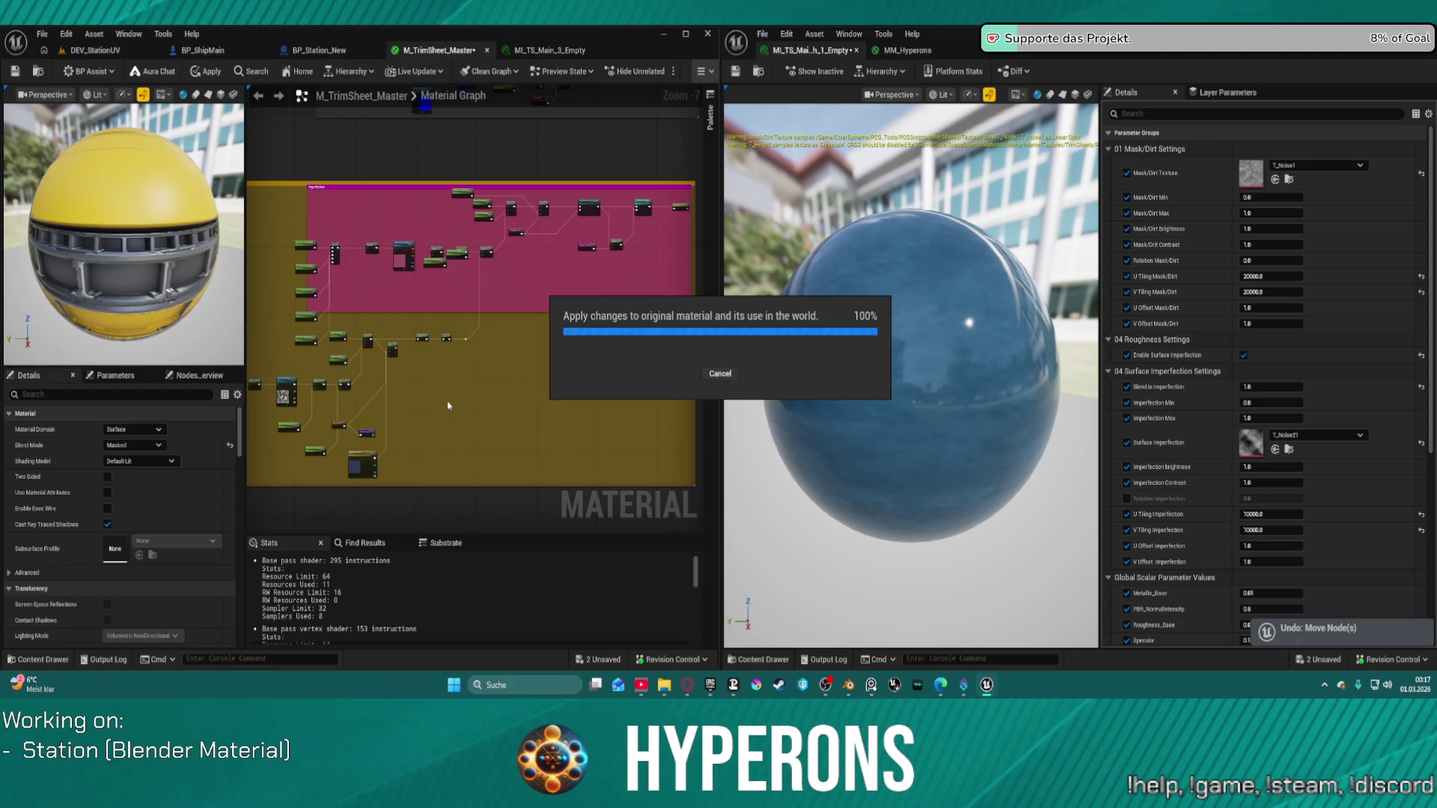
key(ctrl+z)
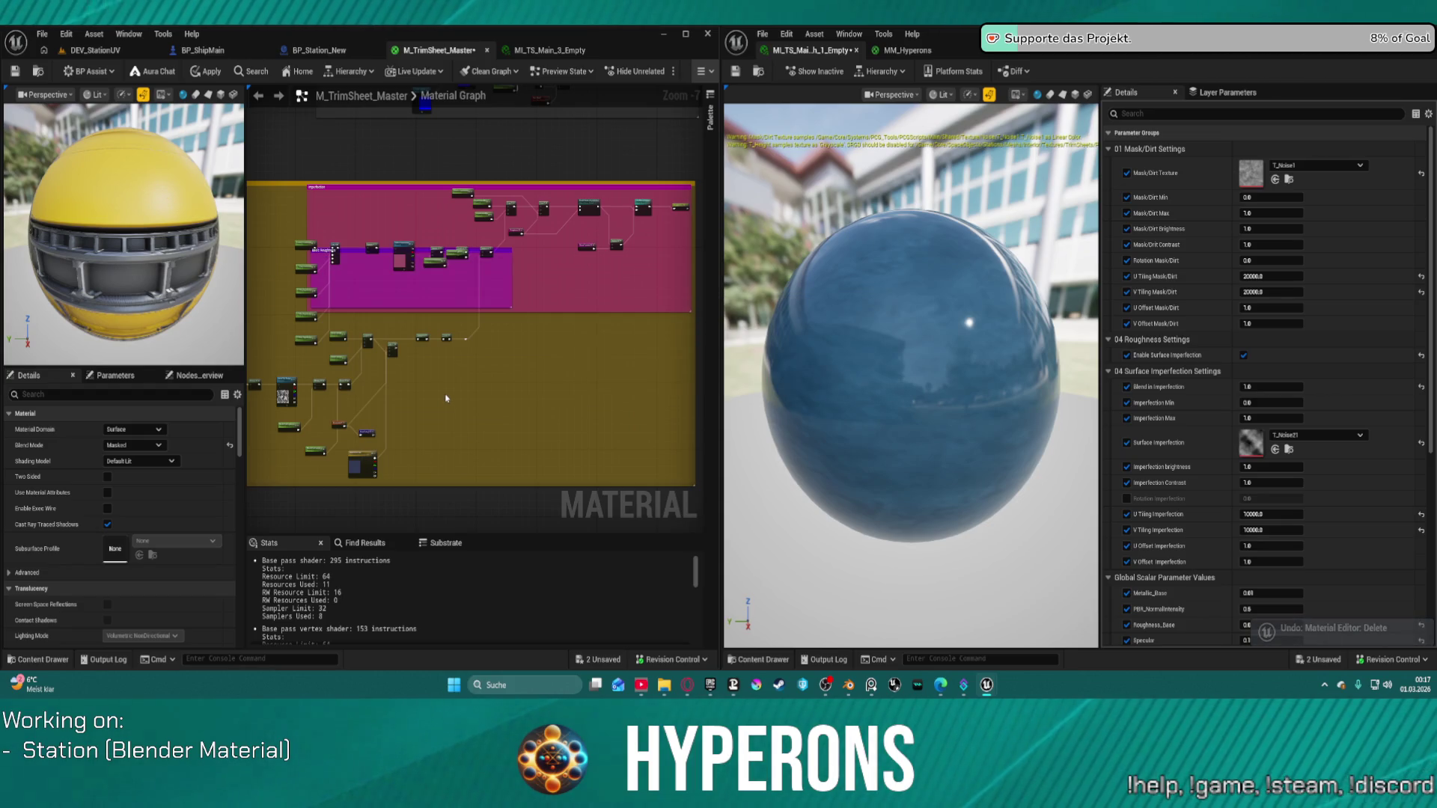
key(ctrl+s)
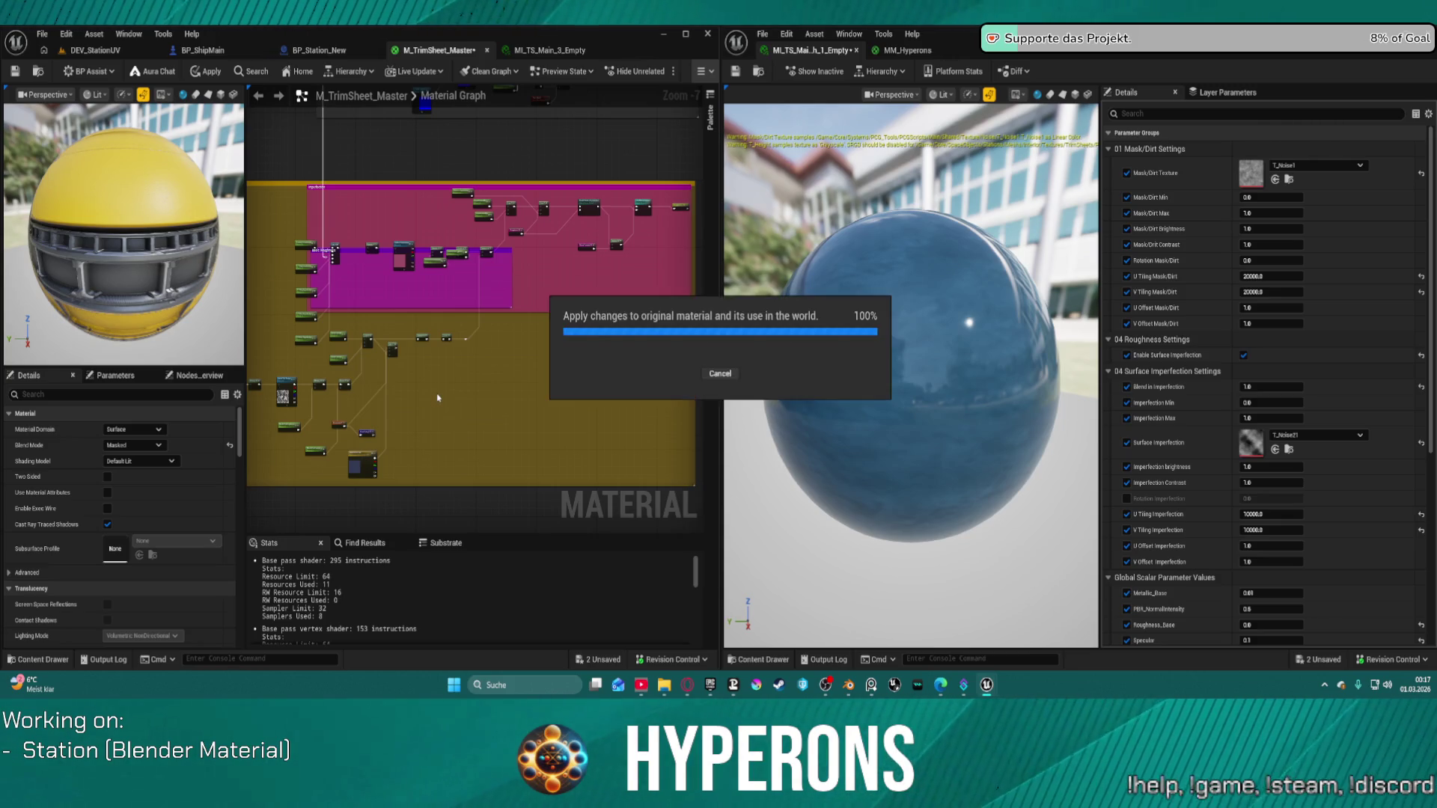
Restore the remaining deleted roughness nodes in the purple box, saving midway.
key(ctrl+z)
key(ctrl+z)
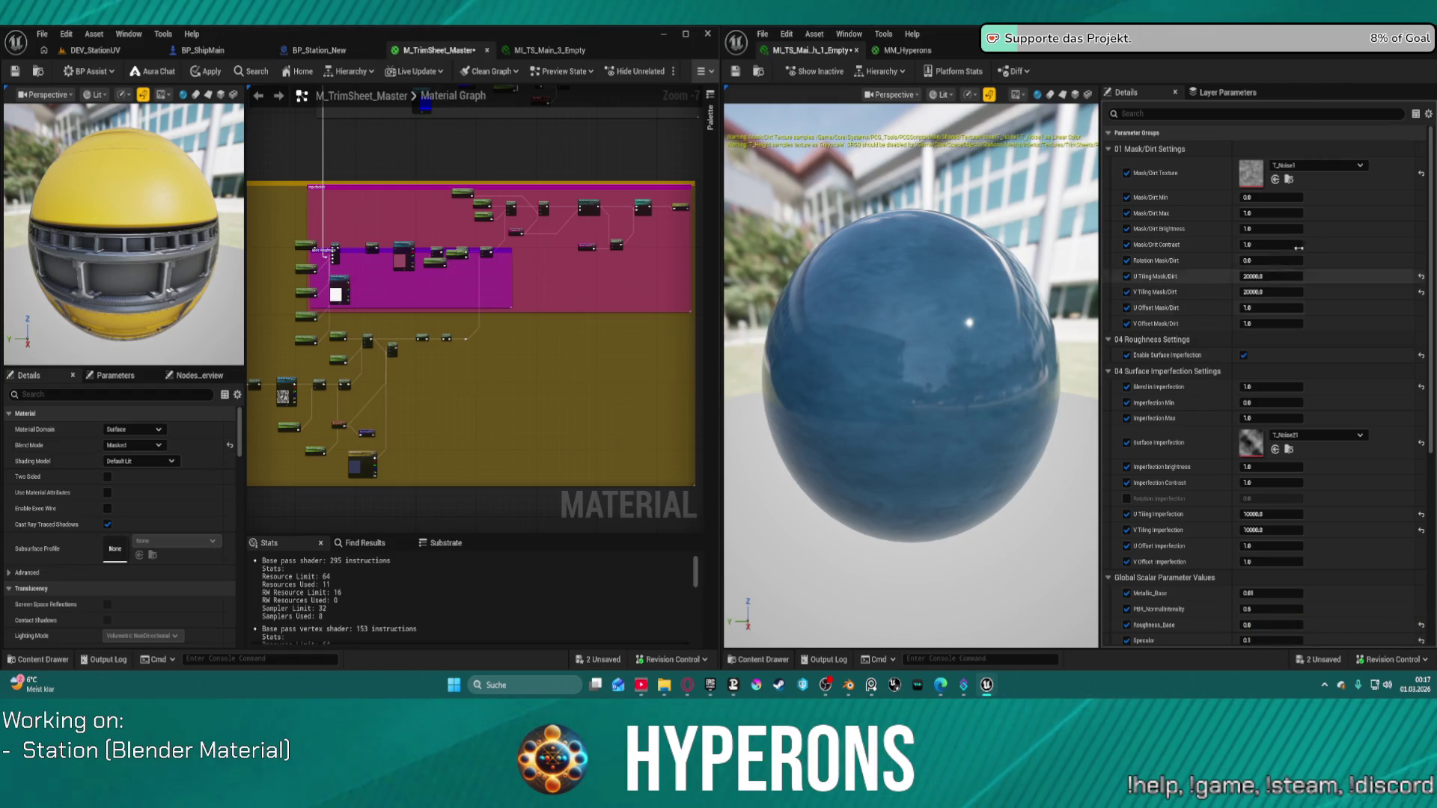
key(ctrl+s)
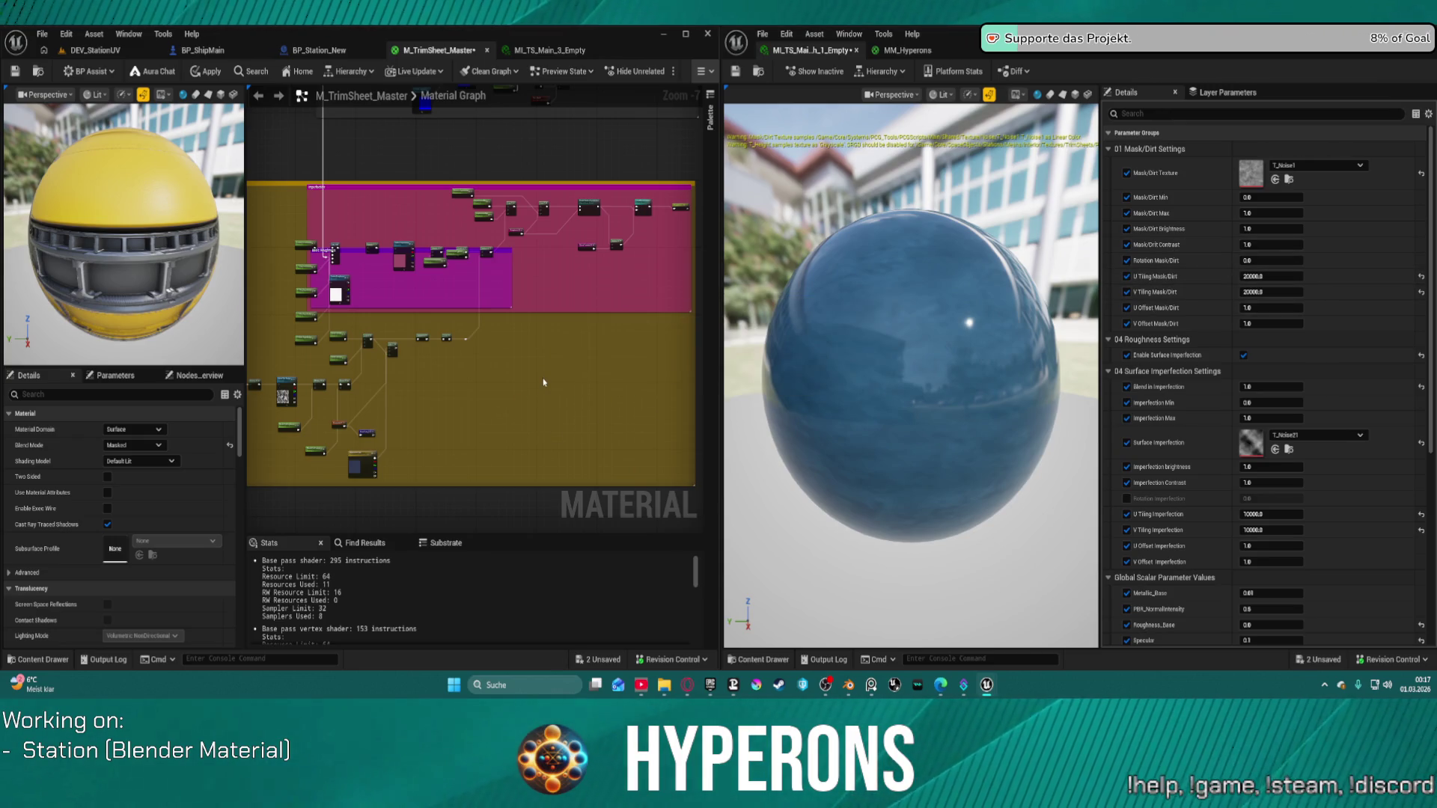
key(ctrl+z)
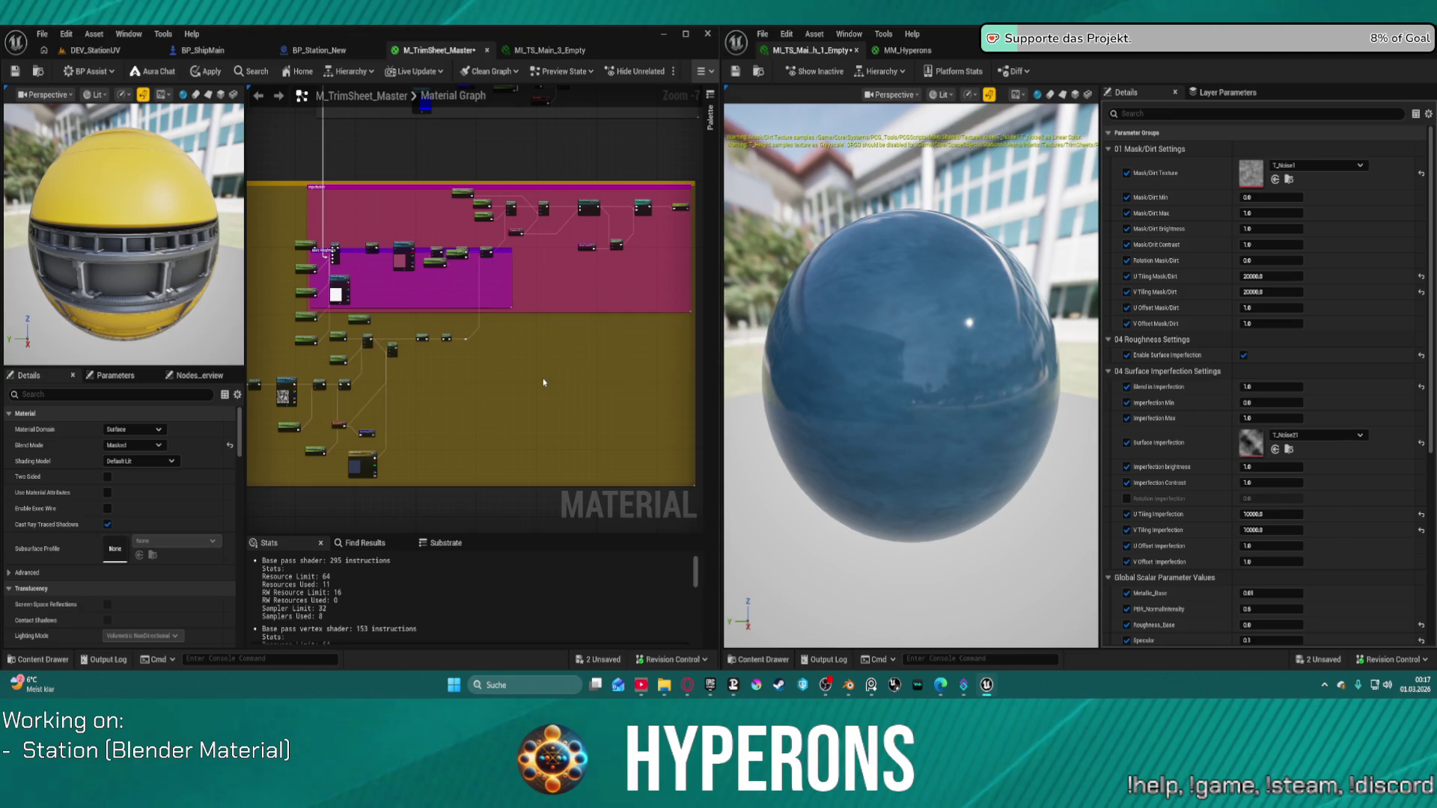
key(ctrl+z)
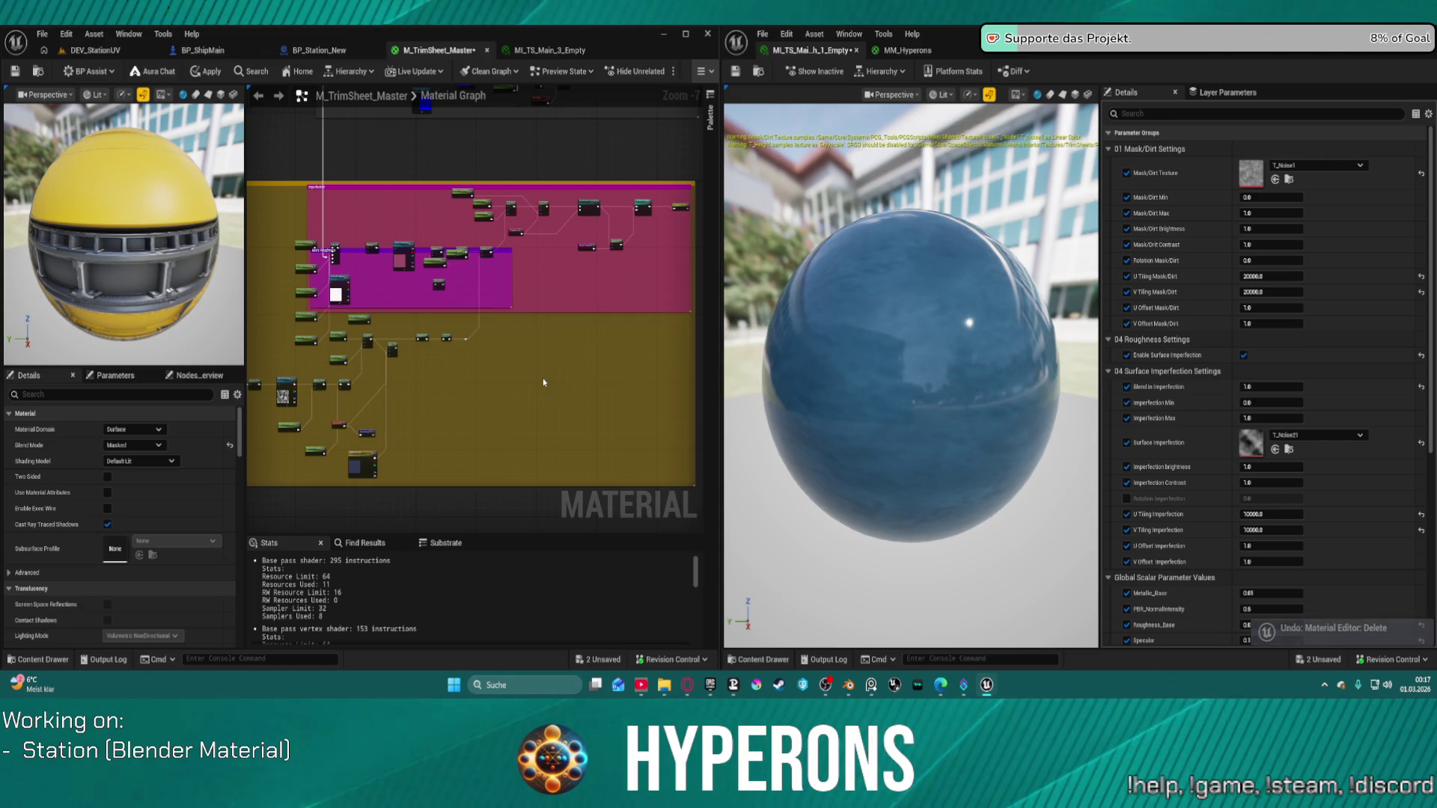
key(ctrl+z)
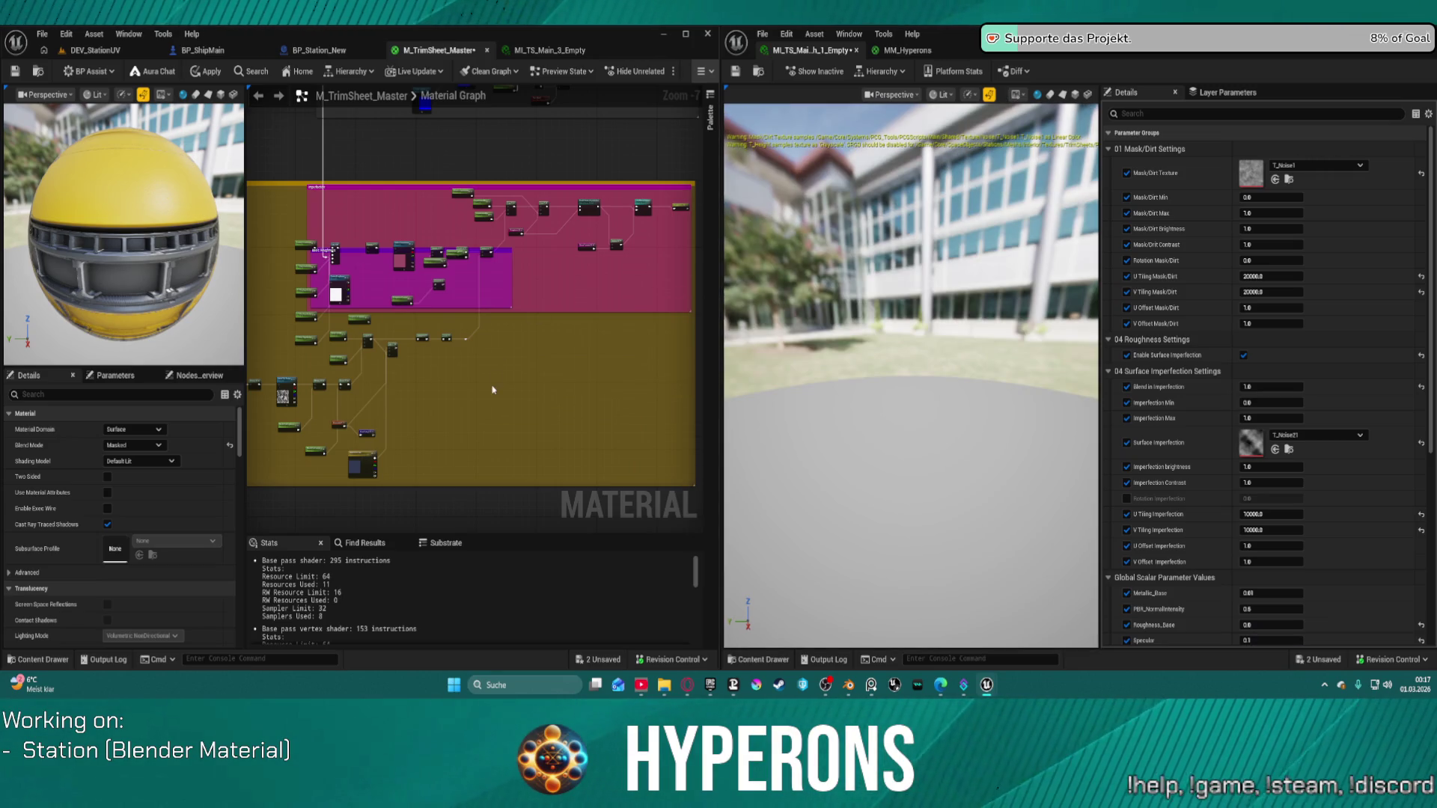